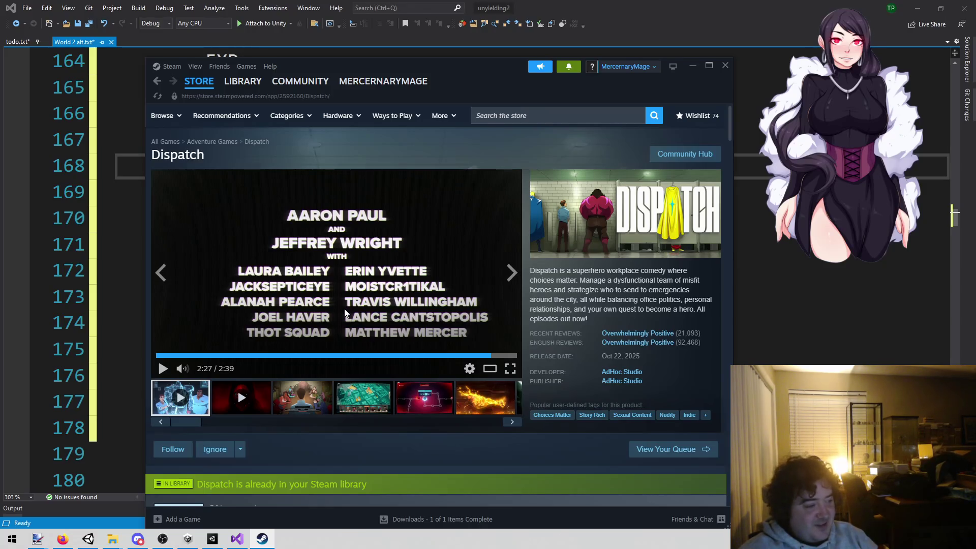
Browse the Dispatch gallery's meeting-table, city-map and red network screenshots.
{"action": "scroll", "coordinate": [407, 294], "scroll_direction": "down", "scroll_amount": 3}
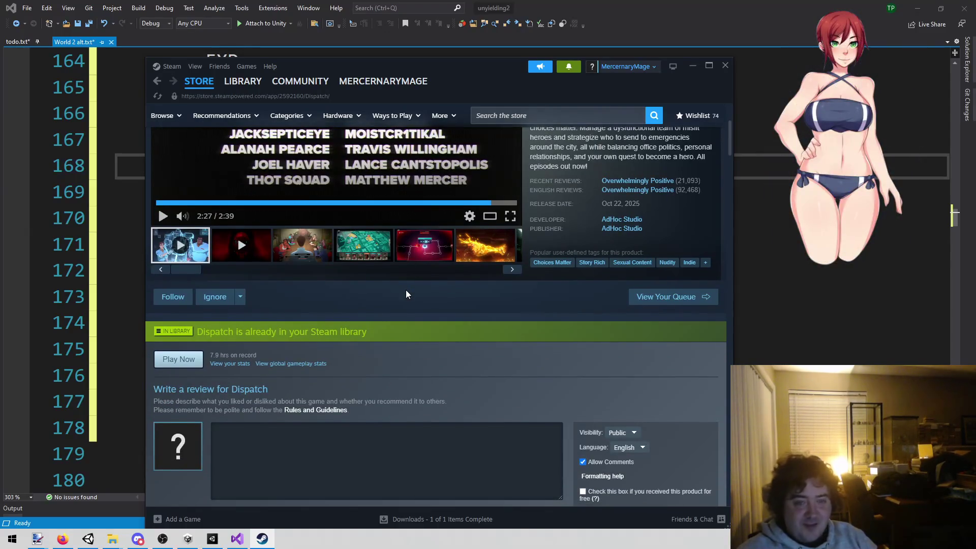
{"action": "scroll", "coordinate": [406, 294], "scroll_direction": "up", "scroll_amount": 3}
{"action": "left_click", "coordinate": [351, 399]}
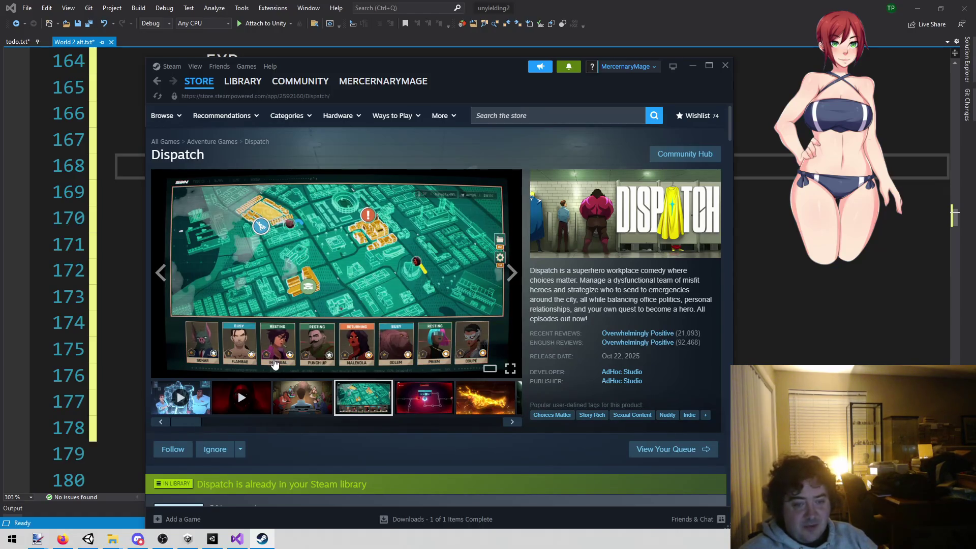
{"action": "left_click", "coordinate": [317, 405]}
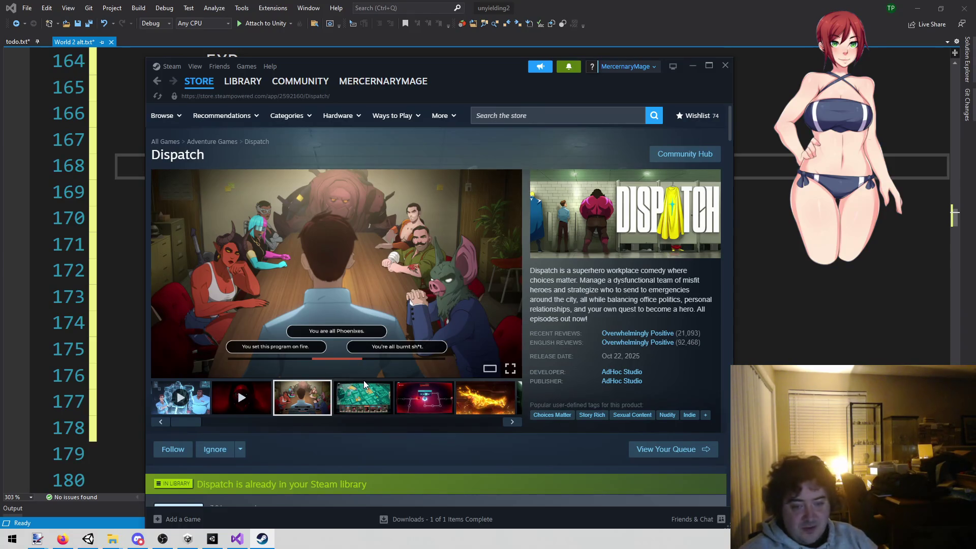
{"action": "left_click", "coordinate": [353, 399]}
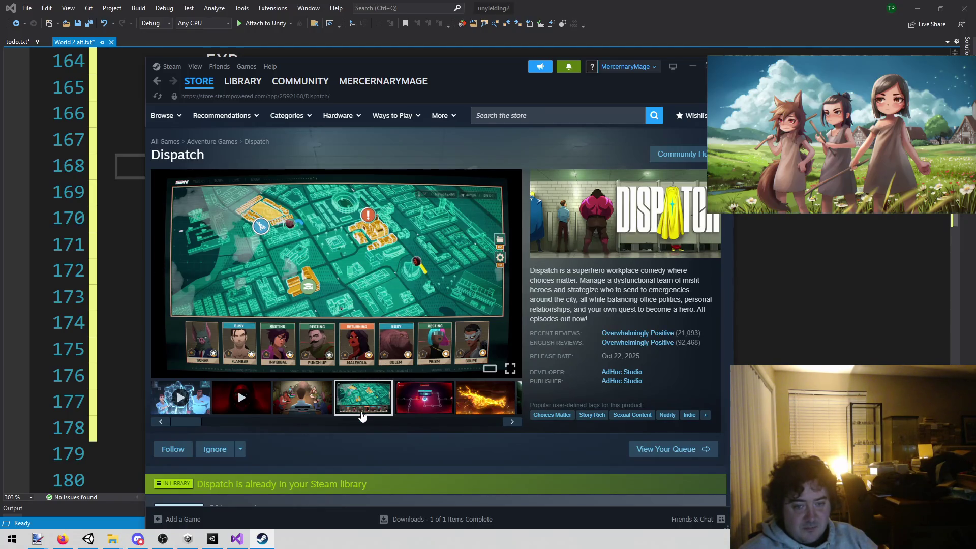
{"action": "left_click", "coordinate": [422, 409]}
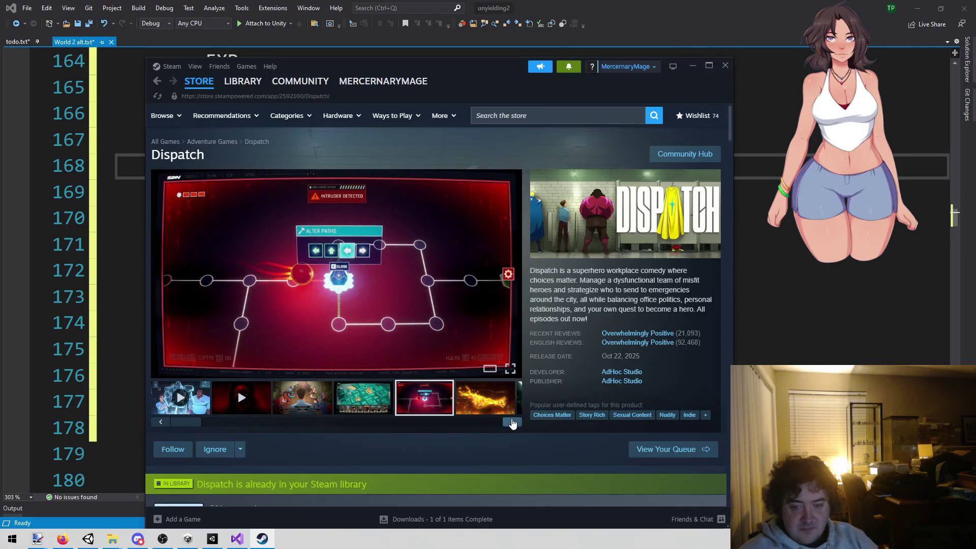
Advance past the bar scene to the blue-shirt office screenshot, then hide Steam.
{"action": "left_click", "coordinate": [512, 421]}
{"action": "left_click", "coordinate": [512, 421]}
{"action": "left_click", "coordinate": [497, 419]}
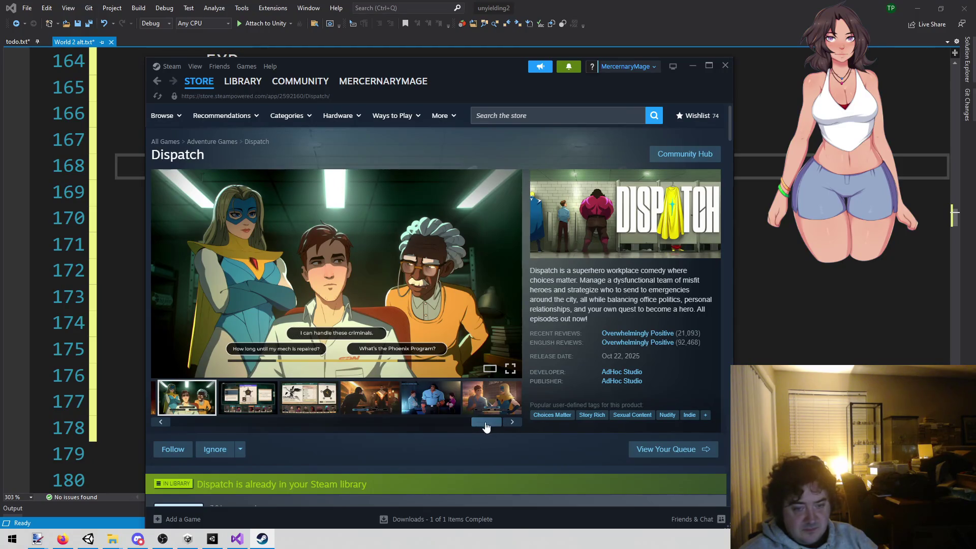
{"action": "left_click", "coordinate": [514, 423]}
{"action": "left_click", "coordinate": [515, 425]}
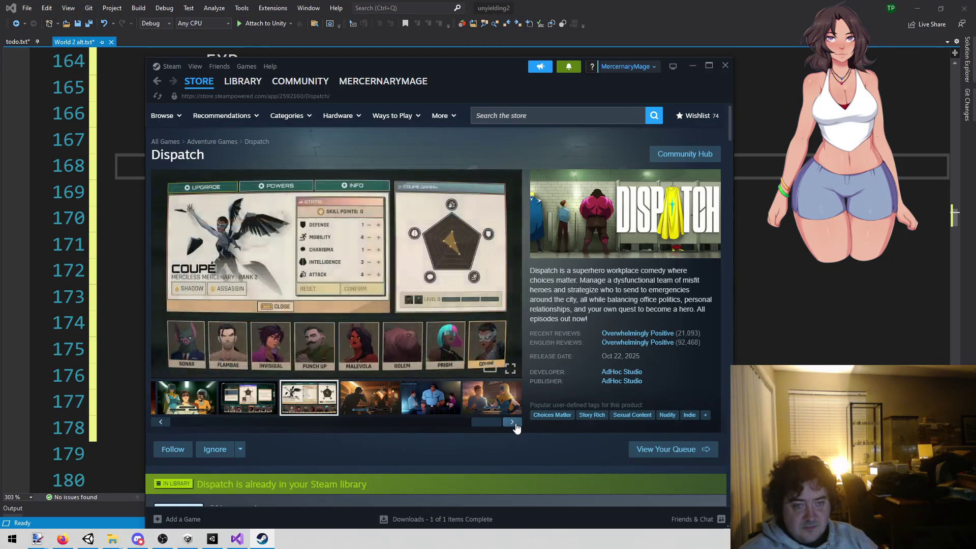
{"action": "left_click", "coordinate": [515, 425]}
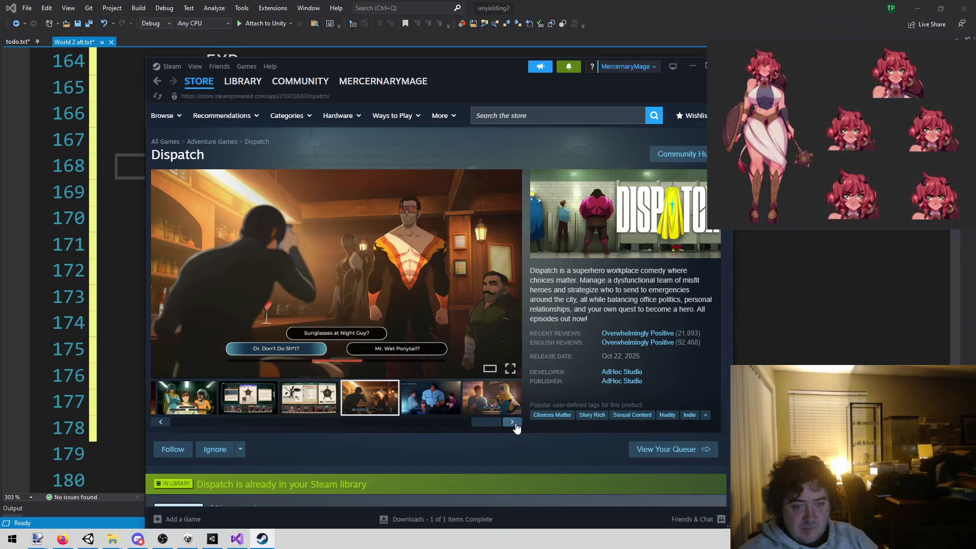
{"action": "left_click", "coordinate": [515, 425]}
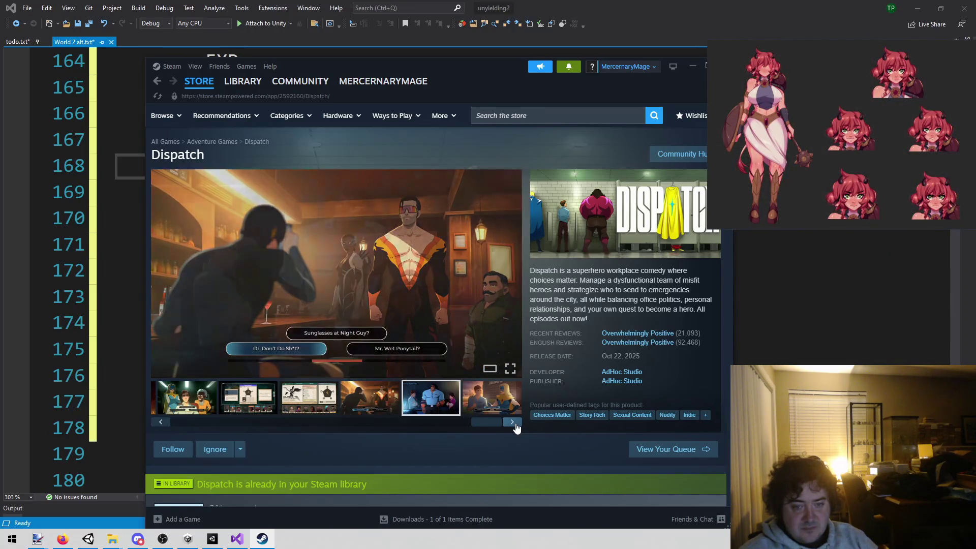
{"action": "left_click_drag", "start_coordinate": [488, 426], "coordinate": [264, 422]}
{"action": "left_click", "coordinate": [691, 67]}
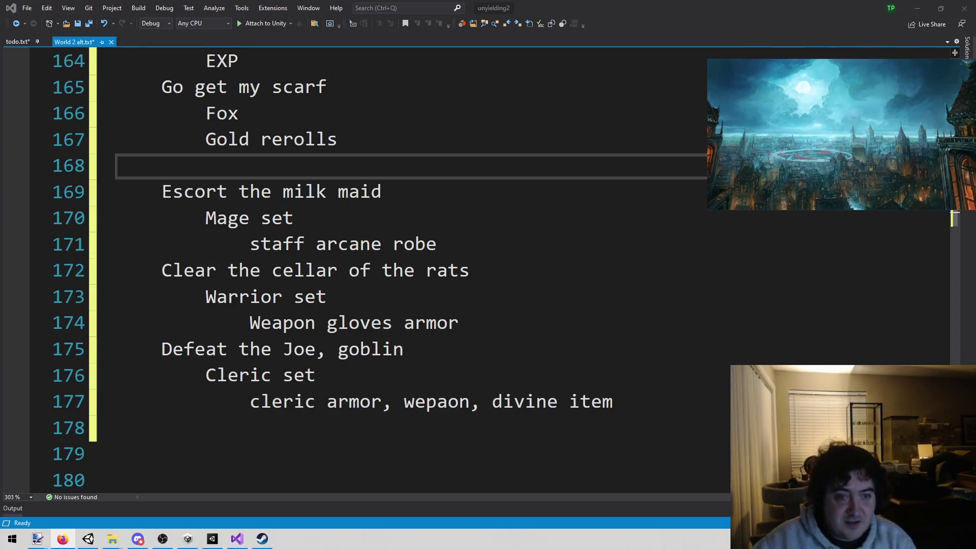
Save World 2 alt.txt with the caret after the staff arcane robe line.
{"action": "left_click", "coordinate": [477, 244]}
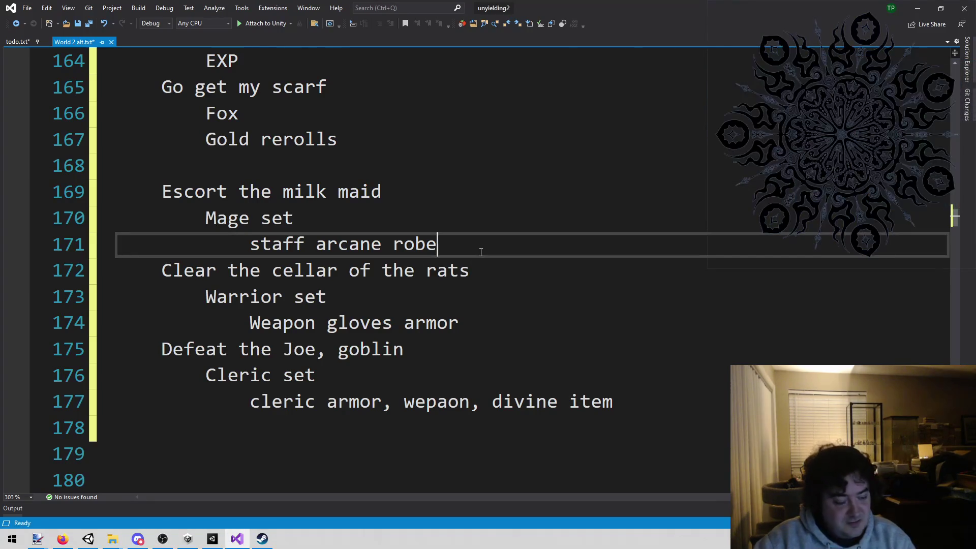
{"action": "key", "text": "ctrl+s"}
{"action": "scroll", "coordinate": [480, 252], "scroll_direction": "up", "scroll_amount": 2}
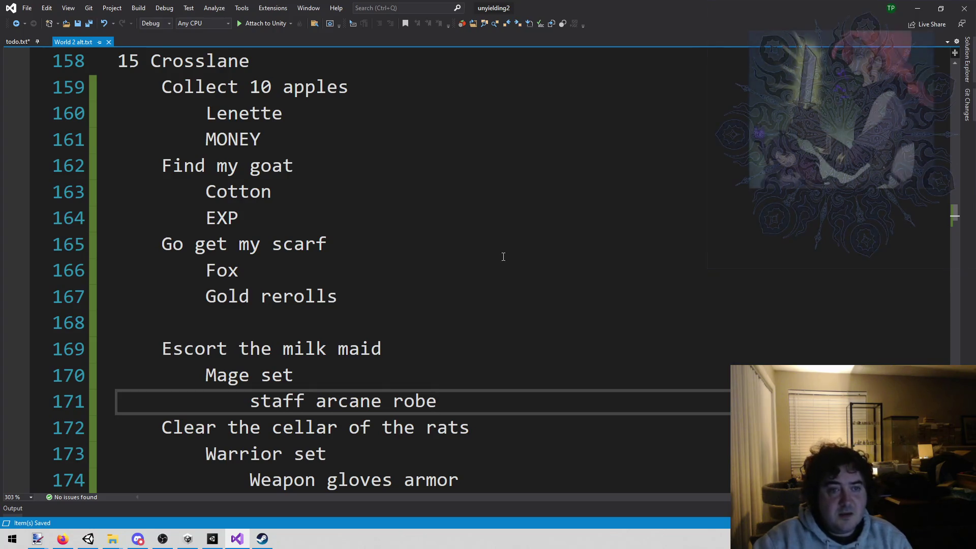
{"action": "scroll", "coordinate": [484, 288], "scroll_direction": "down", "scroll_amount": 2}
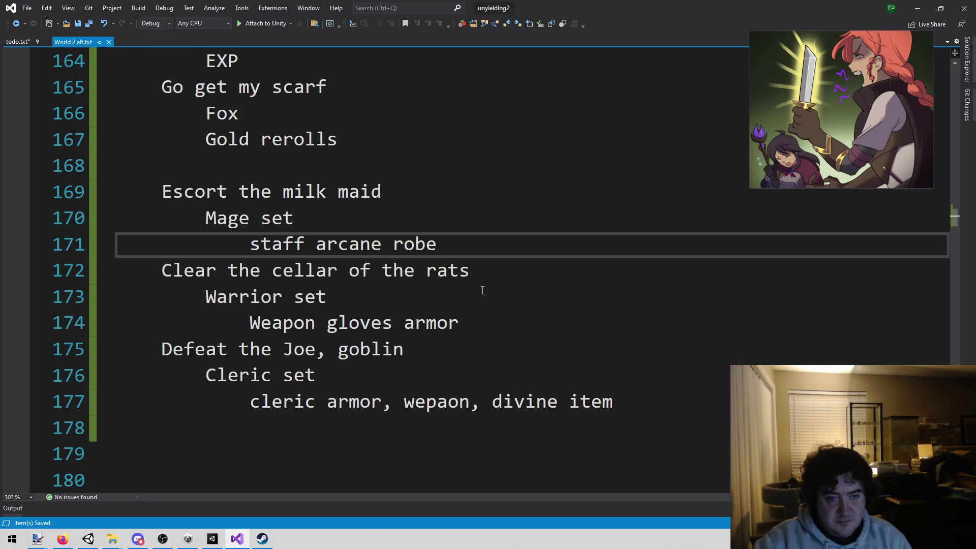
Select the Escort the milk maid quest lines and the Cleric set reward line.
{"action": "scroll", "coordinate": [481, 292], "scroll_direction": "up", "scroll_amount": 3}
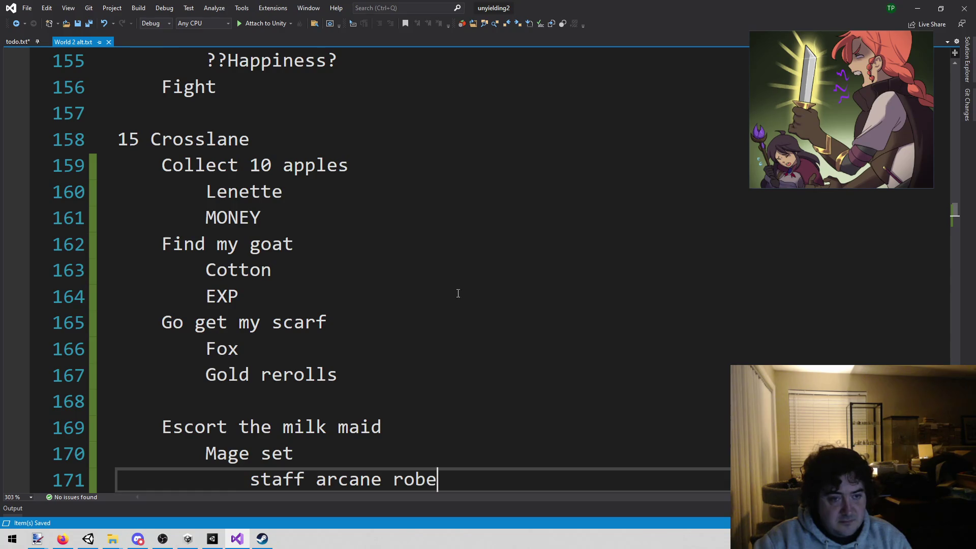
{"action": "scroll", "coordinate": [372, 261], "scroll_direction": "down", "scroll_amount": 2}
{"action": "mouse_move", "coordinate": [120, 270]}
{"action": "left_mouse_down"}
{"action": "mouse_move", "coordinate": [542, 342]}
{"action": "mouse_move", "coordinate": [541, 321]}
{"action": "left_mouse_up"}
{"action": "left_click_drag", "start_coordinate": [249, 400], "coordinate": [538, 411]}
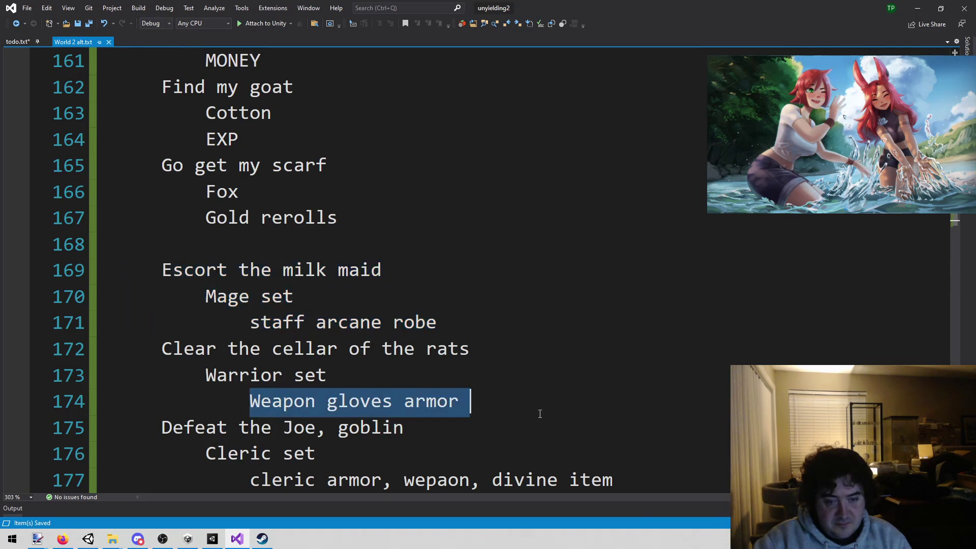
{"action": "scroll", "coordinate": [215, 314], "scroll_direction": "down", "scroll_amount": 2}
{"action": "left_click_drag", "start_coordinate": [249, 325], "coordinate": [774, 320]}
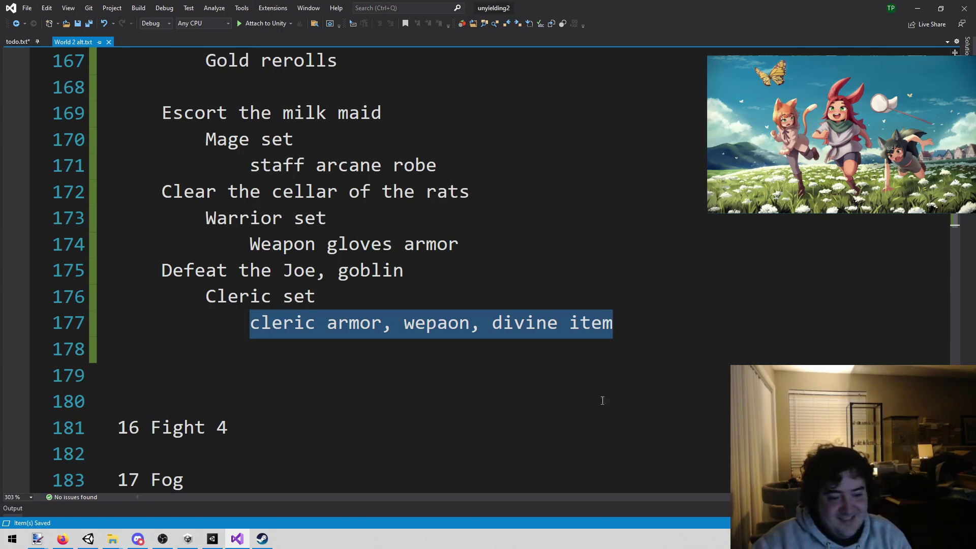
{"action": "left_click", "coordinate": [217, 540]}
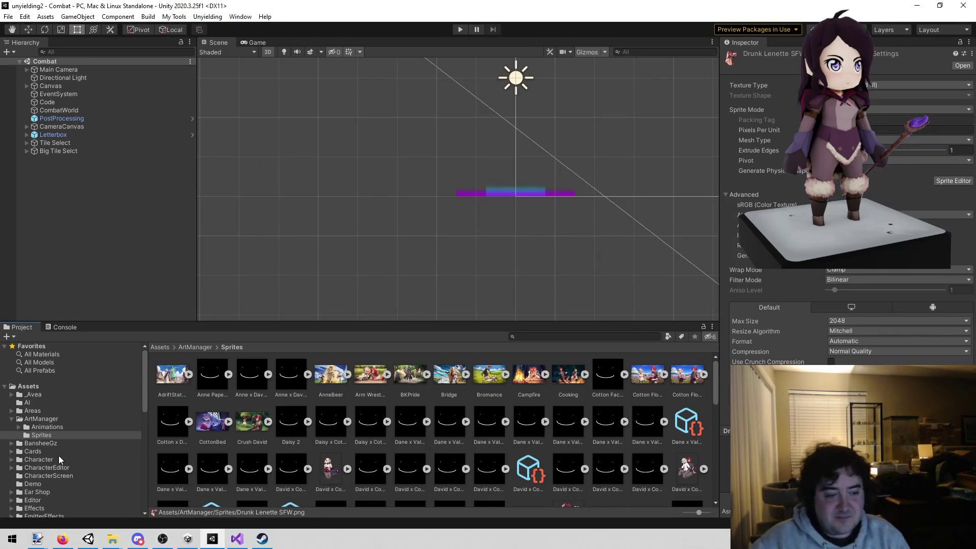
Browse Unity's Project window into Items/ItemDefinitions/Real, then go back to World 2 alt.txt.
{"action": "scroll", "coordinate": [59, 457], "scroll_direction": "down", "scroll_amount": 5}
{"action": "scroll", "coordinate": [59, 456], "scroll_direction": "down", "scroll_amount": 5}
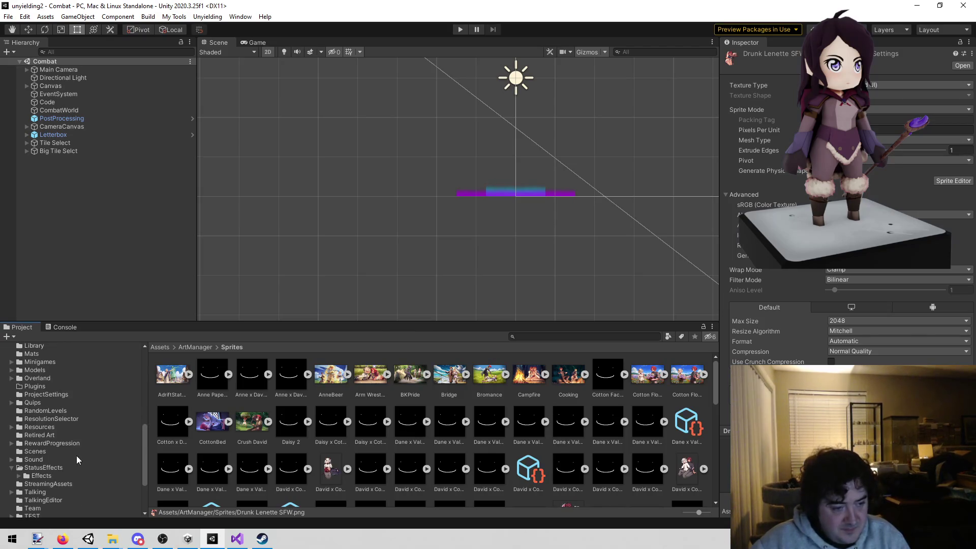
{"action": "scroll", "coordinate": [77, 454], "scroll_direction": "down", "scroll_amount": 3}
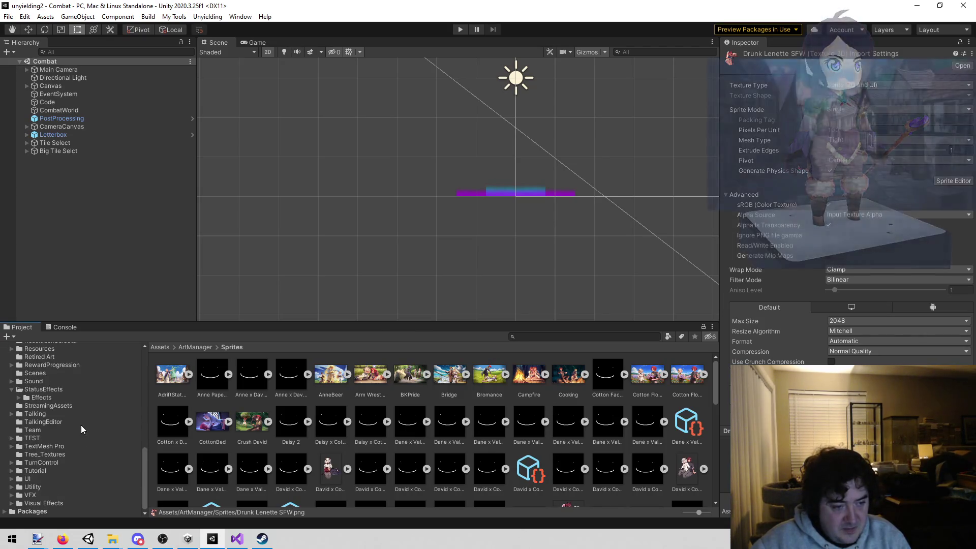
{"action": "scroll", "coordinate": [81, 425], "scroll_direction": "up", "scroll_amount": 5}
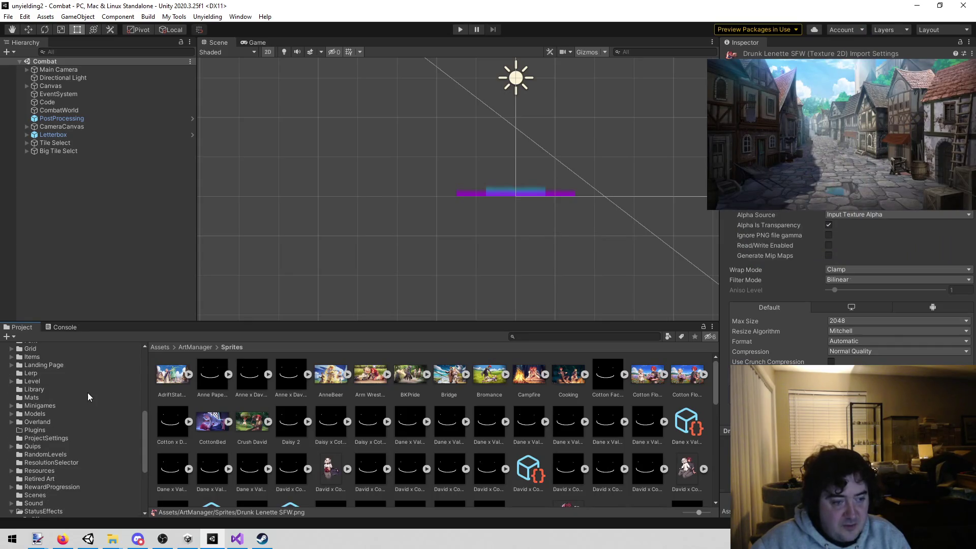
{"action": "left_click", "coordinate": [93, 357]}
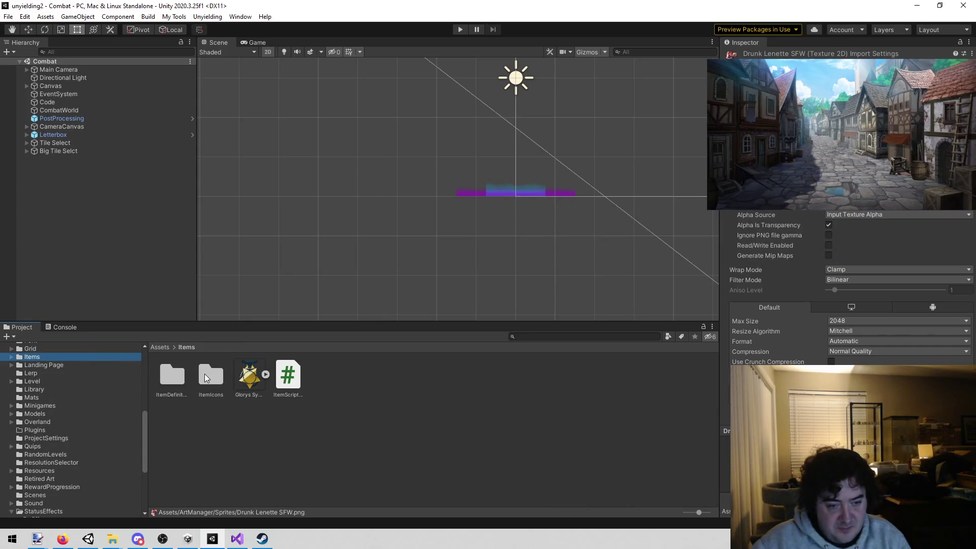
{"action": "double_click", "coordinate": [172, 375]}
{"action": "left_click", "coordinate": [171, 375]}
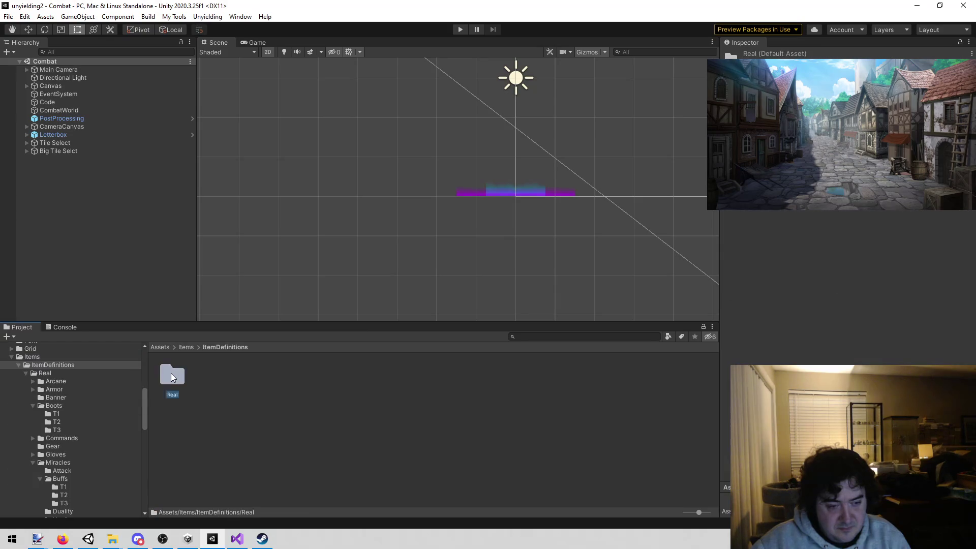
{"action": "double_click", "coordinate": [172, 375]}
{"action": "left_click", "coordinate": [236, 539]}
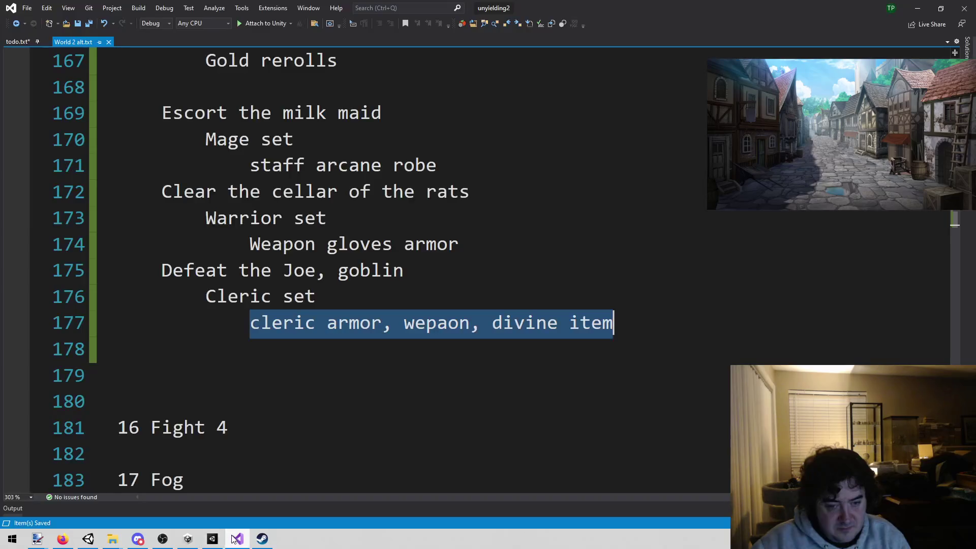
{"action": "left_click", "coordinate": [254, 358]}
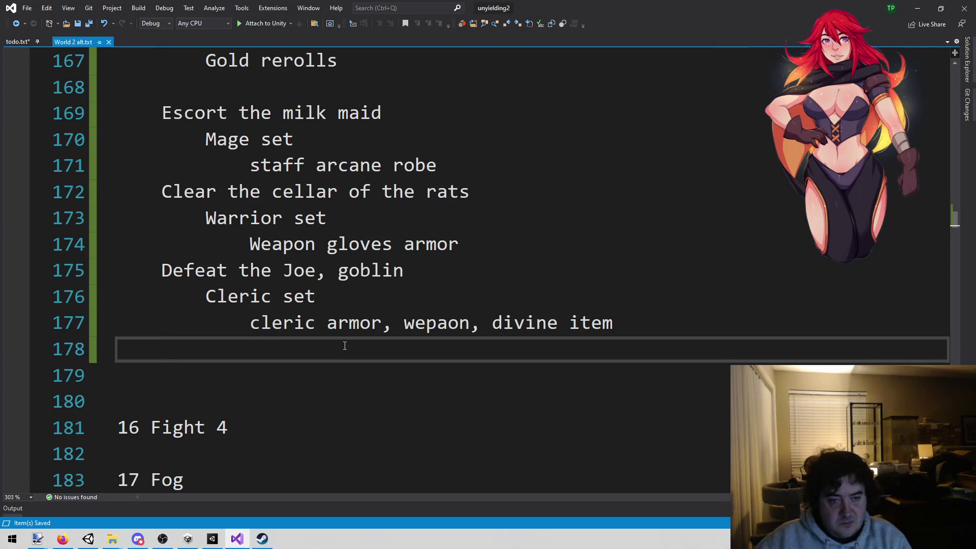
Type Arcane, sparks and bolt on new lines under staff arcane robe.
{"action": "left_click", "coordinate": [511, 166]}
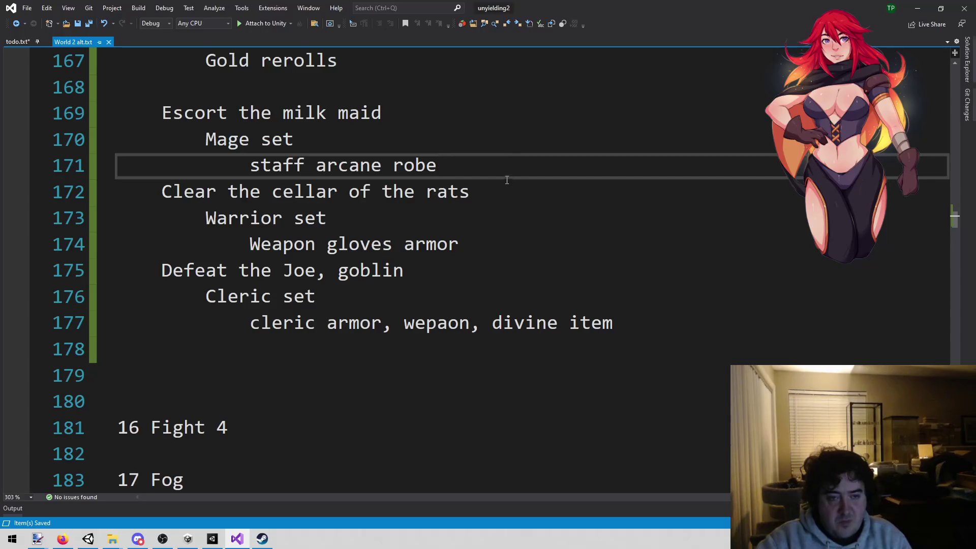
{"action": "key", "text": "Return"}
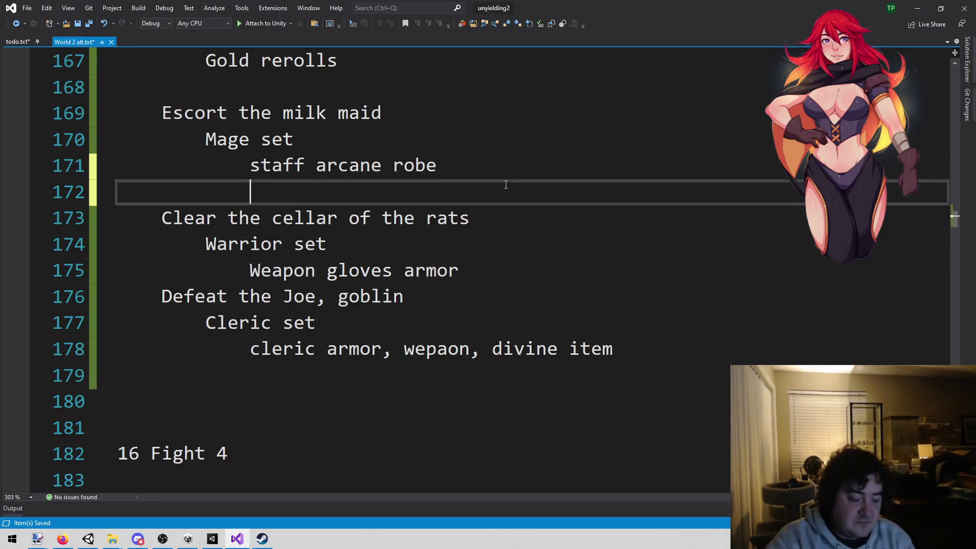
{"action": "type", "text": "Arcane"}
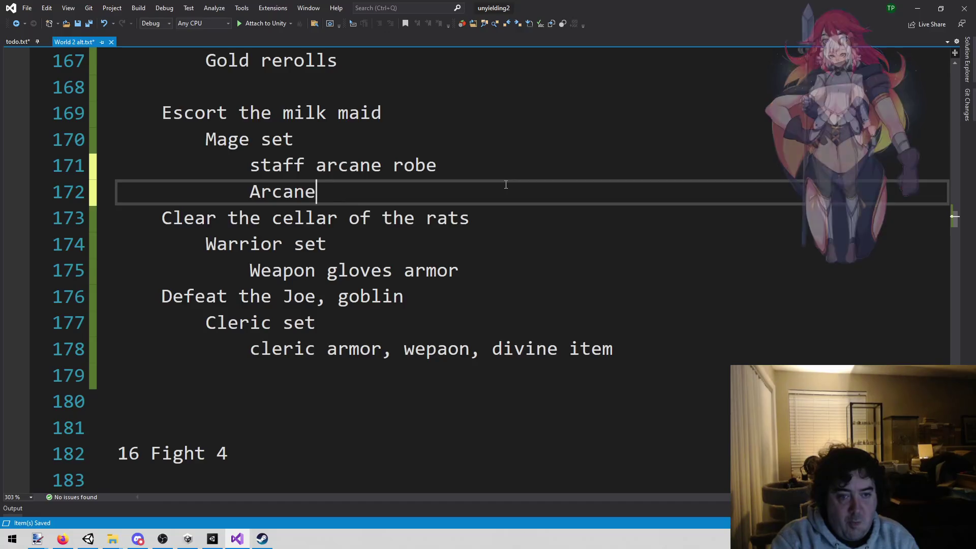
{"action": "key", "text": "Return"}
{"action": "type", "text": "sparks"}
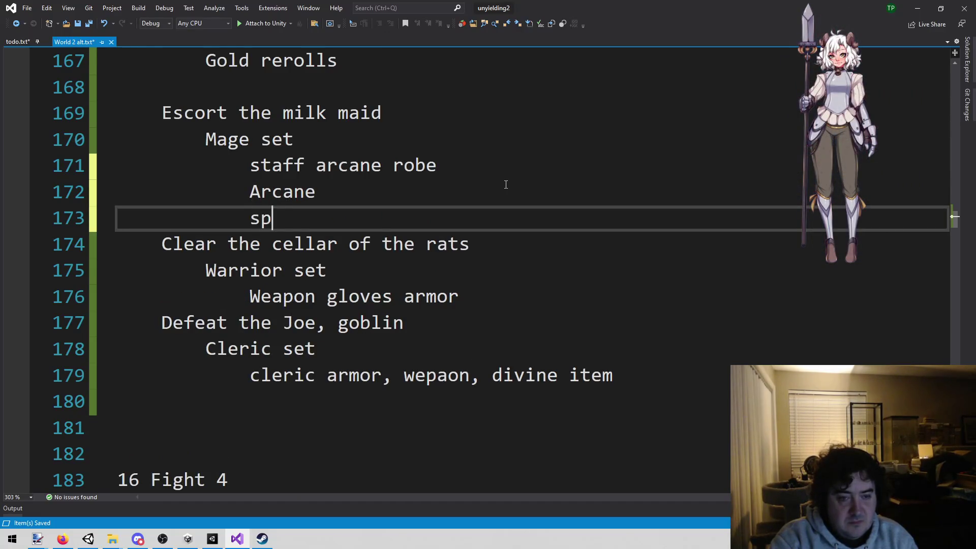
{"action": "key", "text": "Return"}
{"action": "type", "text": "s"}
{"action": "key", "text": "BackSpace"}
{"action": "type", "text": "botl"}
{"action": "key", "text": "BackSpace"}
{"action": "key", "text": "BackSpace"}
{"action": "key", "text": "BackSpace"}
{"action": "type", "text": "lt"}
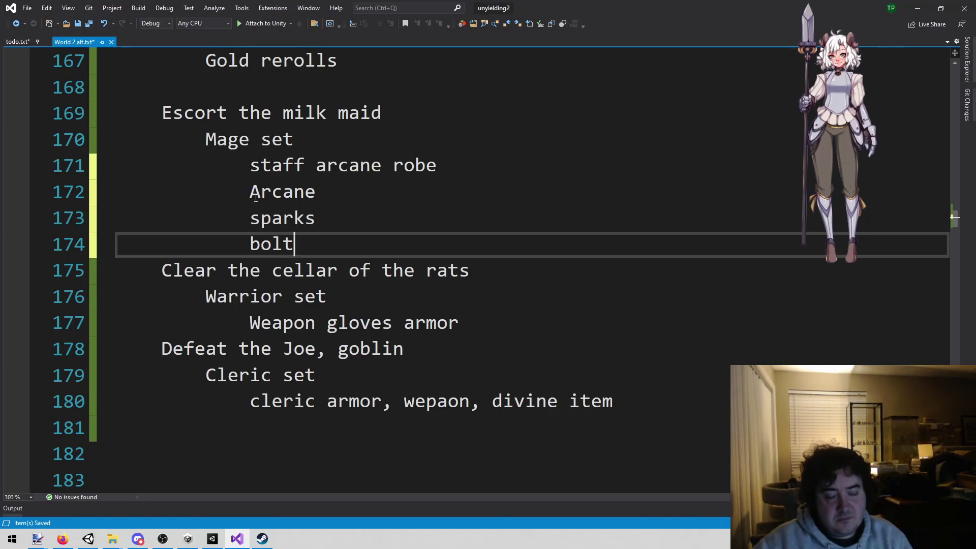
Select the Arcane, sparks and bolt lines and delete them.
{"action": "mouse_move", "coordinate": [233, 543]}
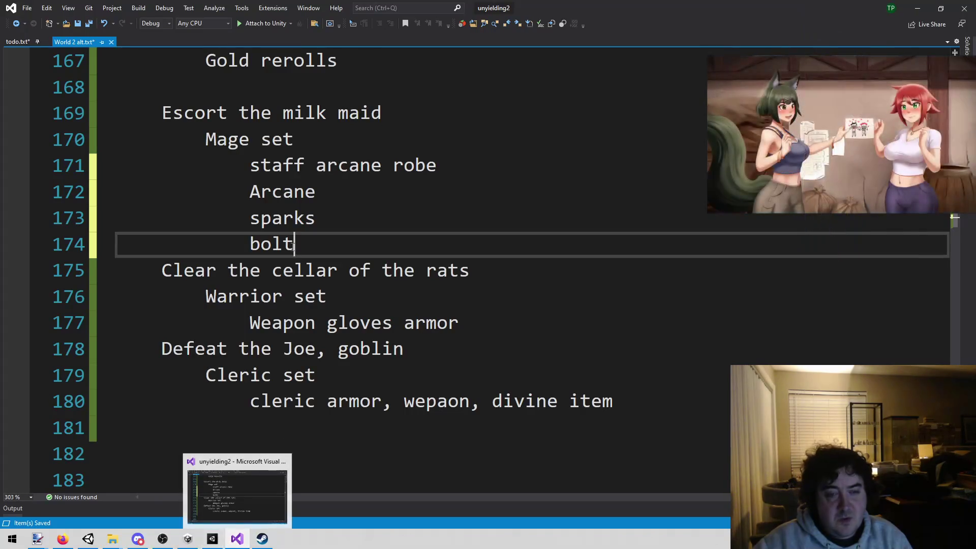
{"action": "mouse_move", "coordinate": [243, 190]}
{"action": "left_mouse_down"}
{"action": "mouse_move", "coordinate": [265, 192]}
{"action": "mouse_move", "coordinate": [359, 270]}
{"action": "mouse_move", "coordinate": [355, 236]}
{"action": "left_mouse_up"}
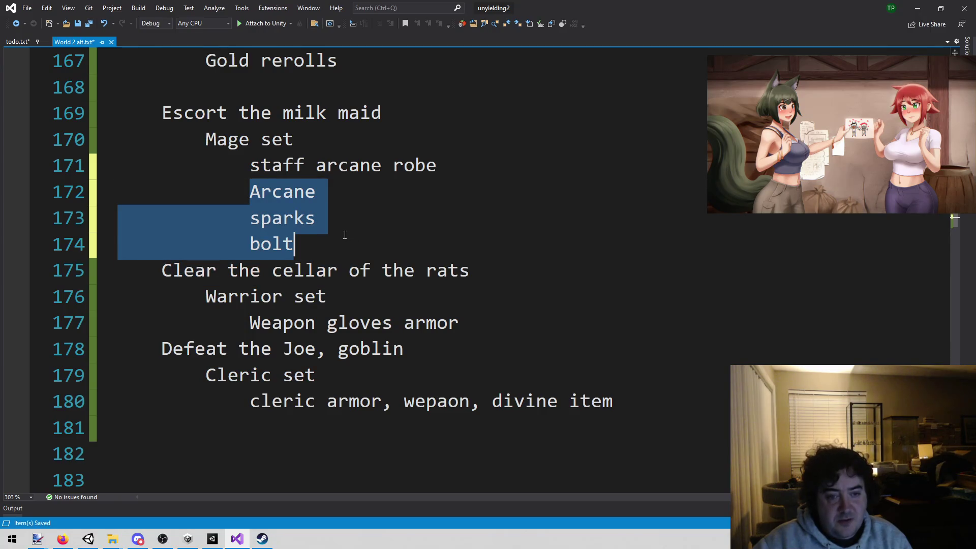
{"action": "left_click", "coordinate": [342, 235]}
{"action": "mouse_move", "coordinate": [360, 167]}
{"action": "left_mouse_down"}
{"action": "mouse_move", "coordinate": [370, 168]}
{"action": "mouse_move", "coordinate": [337, 167]}
{"action": "mouse_move", "coordinate": [438, 173]}
{"action": "left_mouse_up"}
{"action": "double_click", "coordinate": [414, 167]}
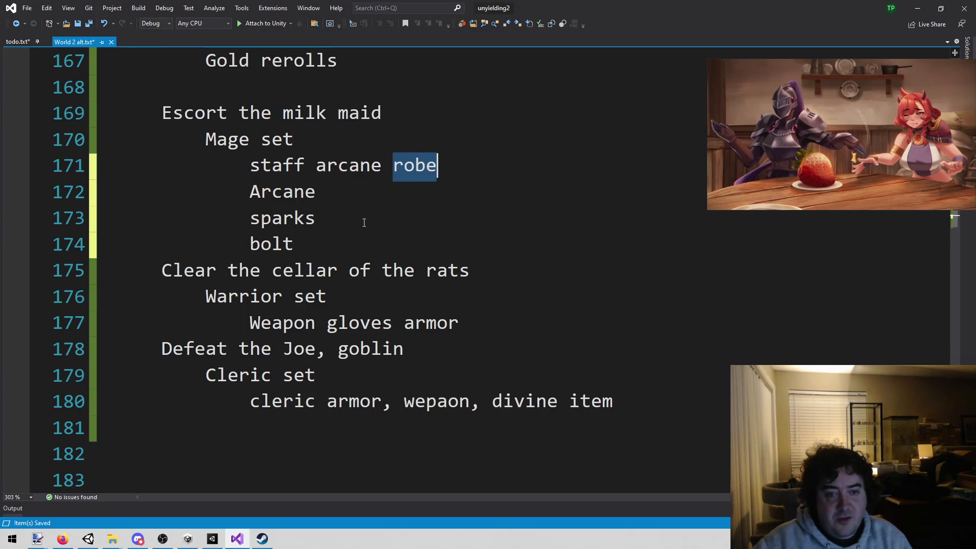
{"action": "left_click_drag", "start_coordinate": [328, 200], "coordinate": [249, 196]}
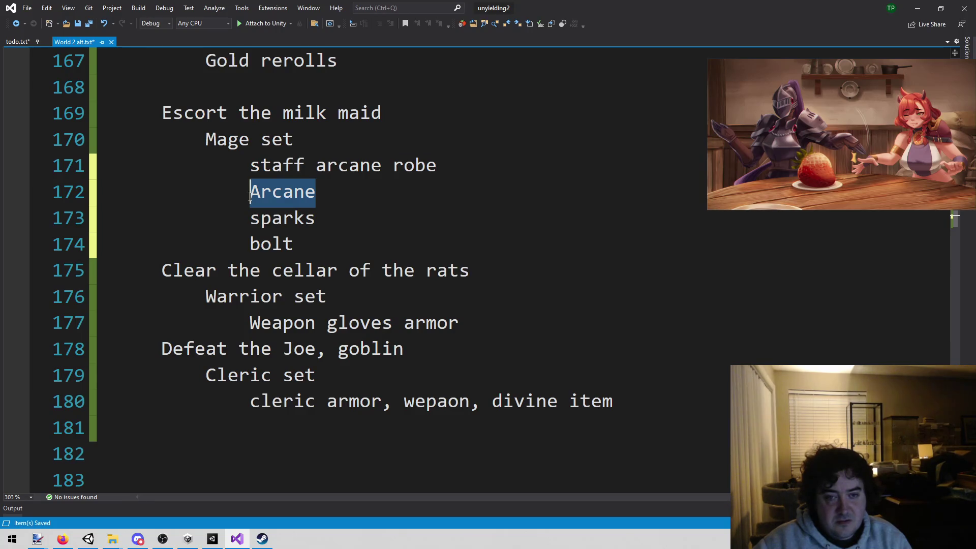
{"action": "key", "text": "shift+Down"}
{"action": "key", "text": "Down"}
{"action": "key", "text": "End"}
{"action": "left_click", "coordinate": [250, 193], "text": "shift"}
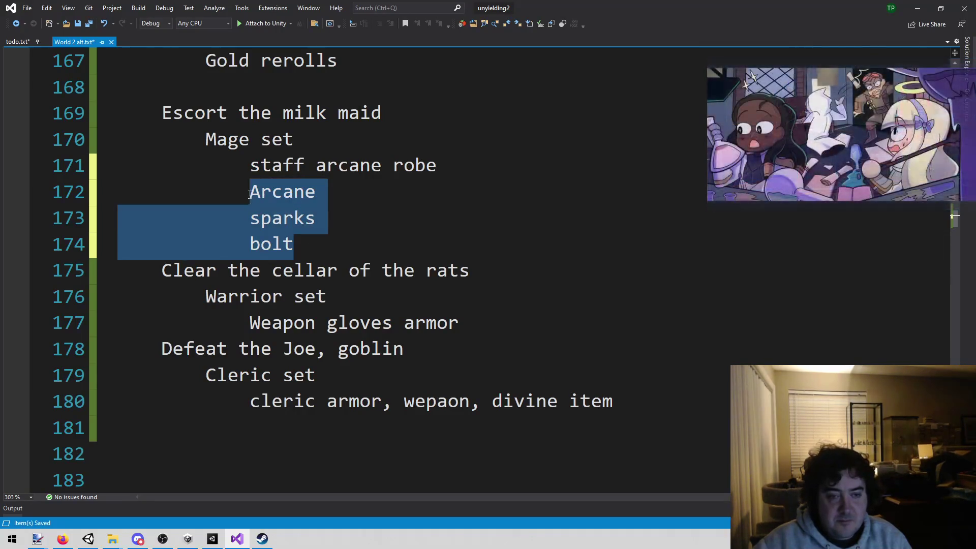
{"action": "key", "text": "Delete"}
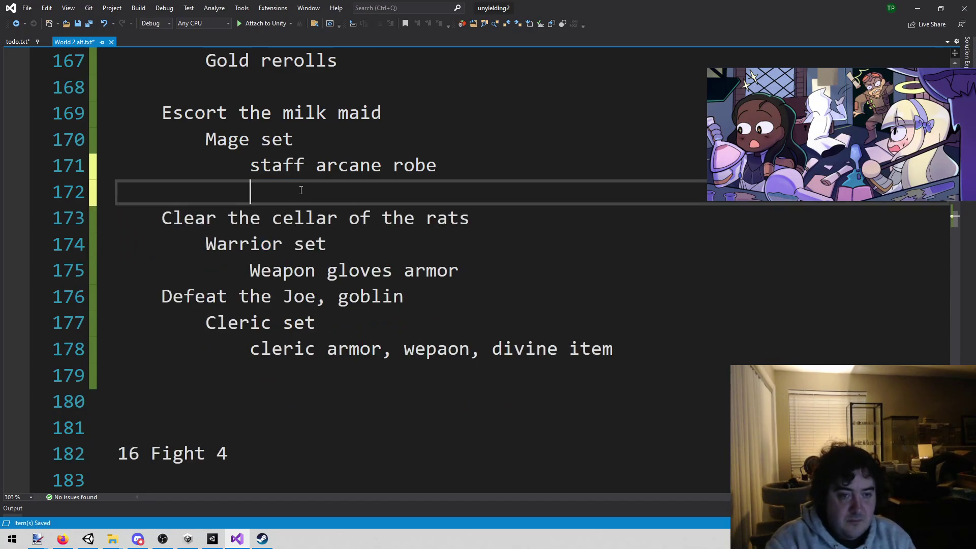
{"action": "left_click", "coordinate": [212, 540]}
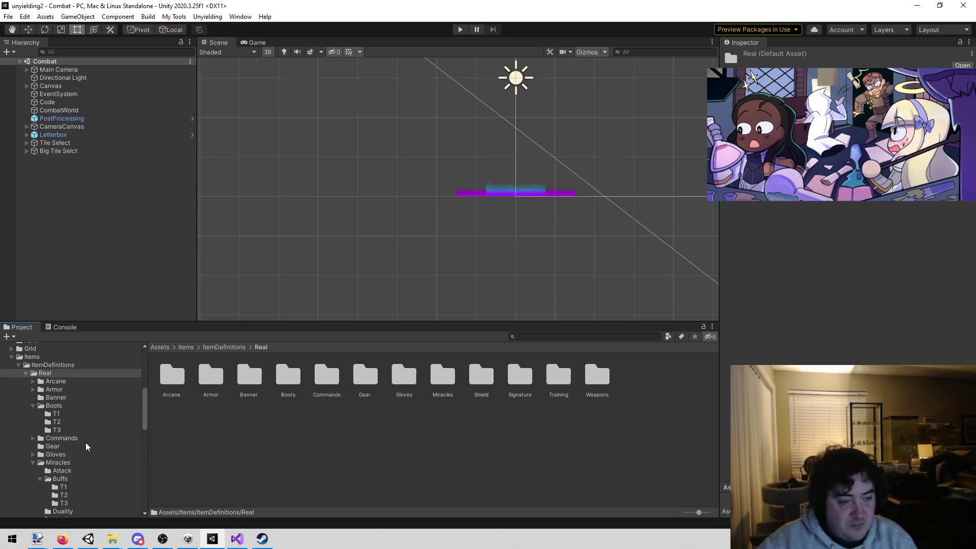
Open Real/Armor/Arcane/T1 and inspect the Apprentices, Neophytes and Simple Robe assets.
{"action": "scroll", "coordinate": [87, 450], "scroll_direction": "down", "scroll_amount": 3}
{"action": "scroll", "coordinate": [79, 454], "scroll_direction": "up", "scroll_amount": 3}
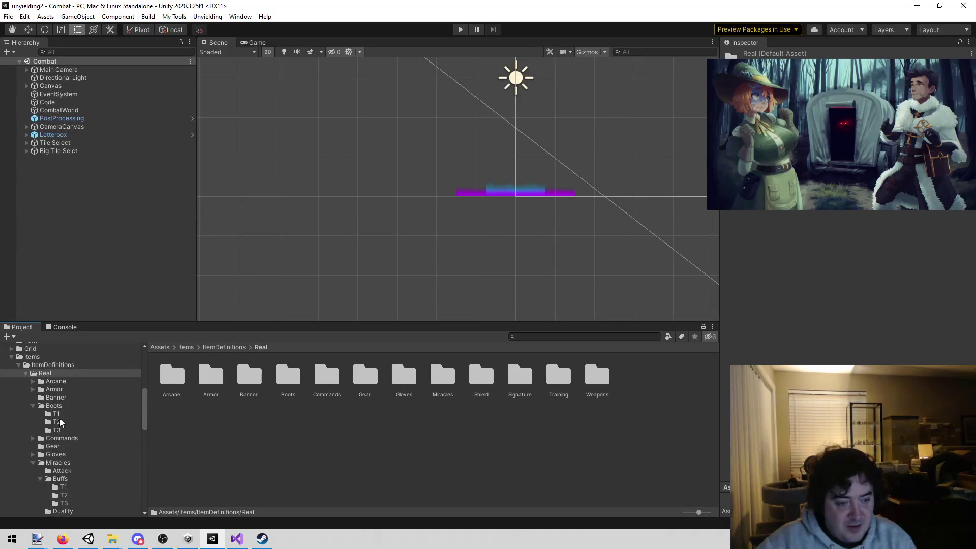
{"action": "left_click", "coordinate": [33, 406]}
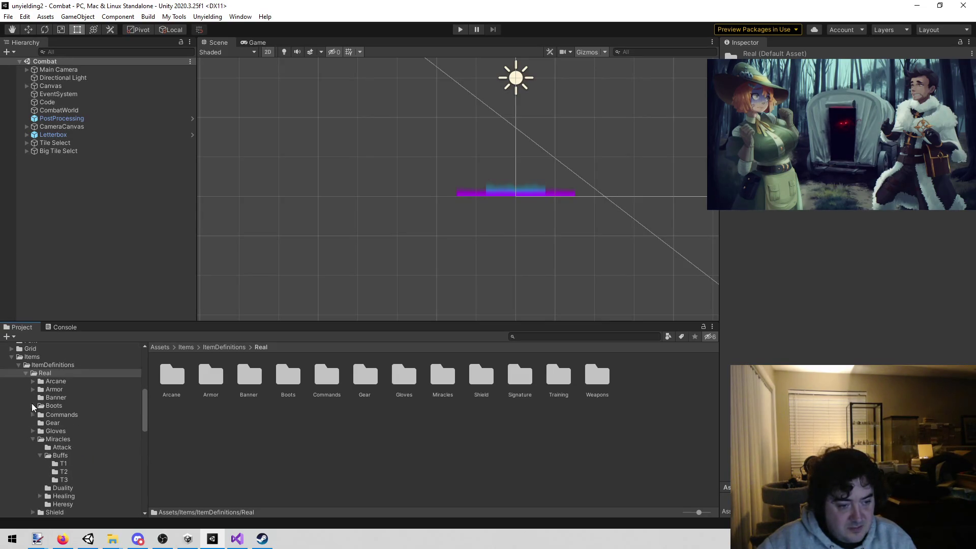
{"action": "left_click", "coordinate": [34, 438]}
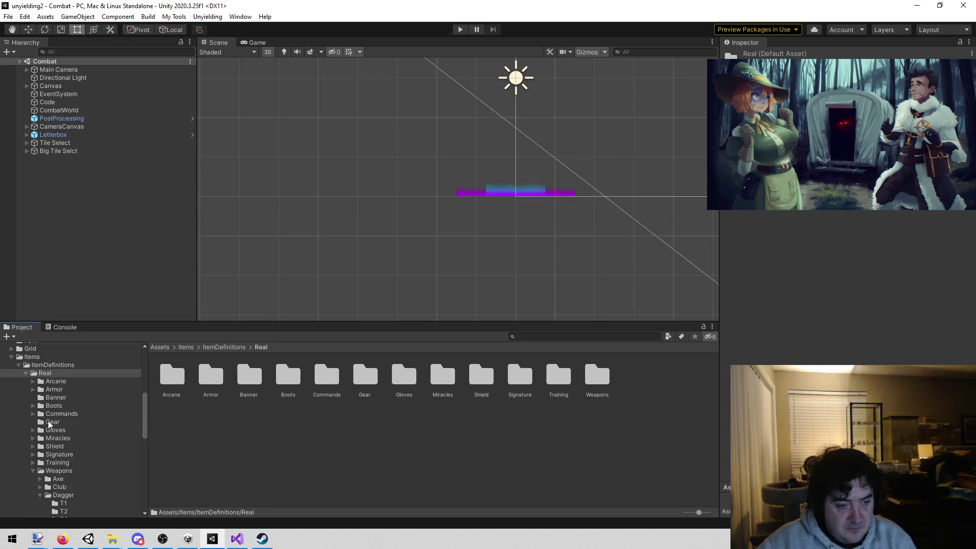
{"action": "left_click", "coordinate": [83, 389]}
{"action": "left_click", "coordinate": [159, 377]}
{"action": "double_click", "coordinate": [159, 377]}
{"action": "double_click", "coordinate": [172, 375]}
{"action": "left_click", "coordinate": [169, 367]}
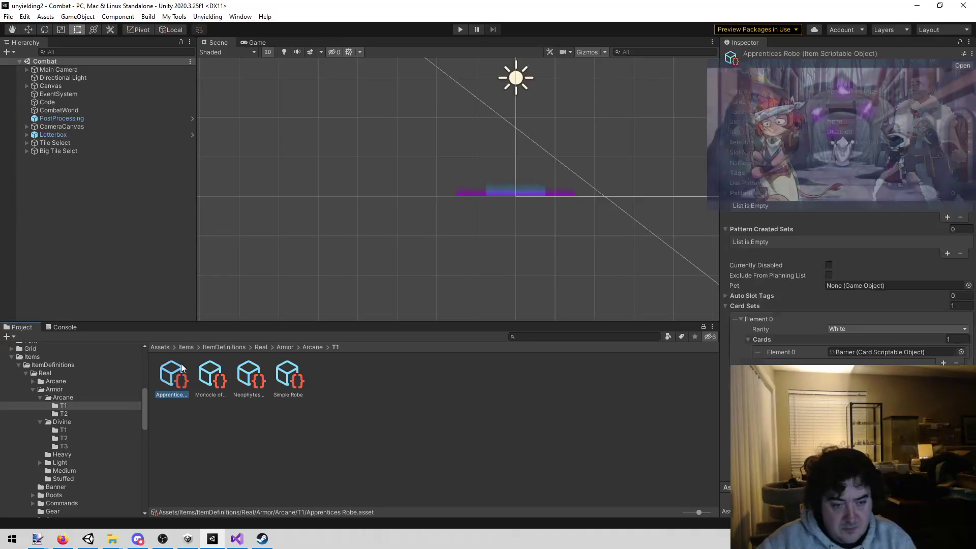
{"action": "key", "text": "Right"}
{"action": "key", "text": "Right"}
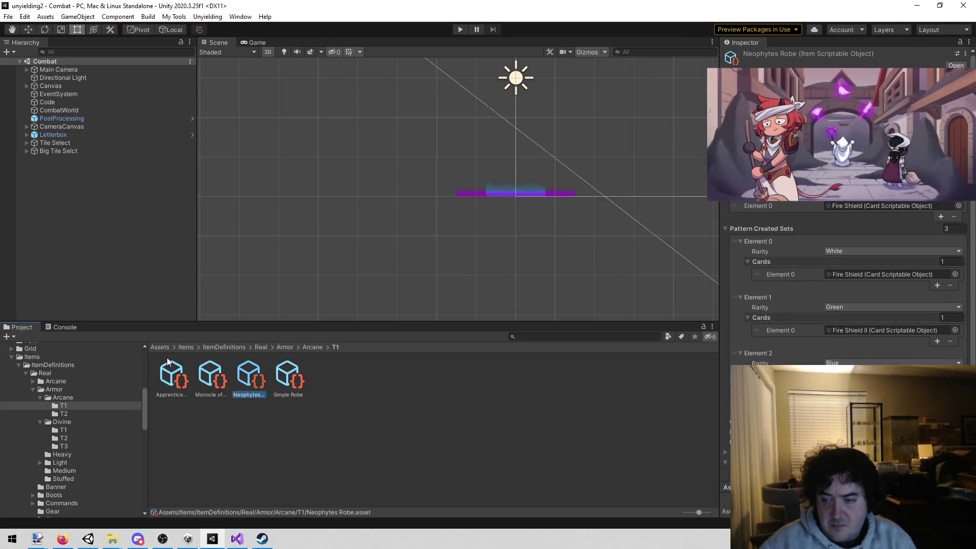
{"action": "key", "text": "Right"}
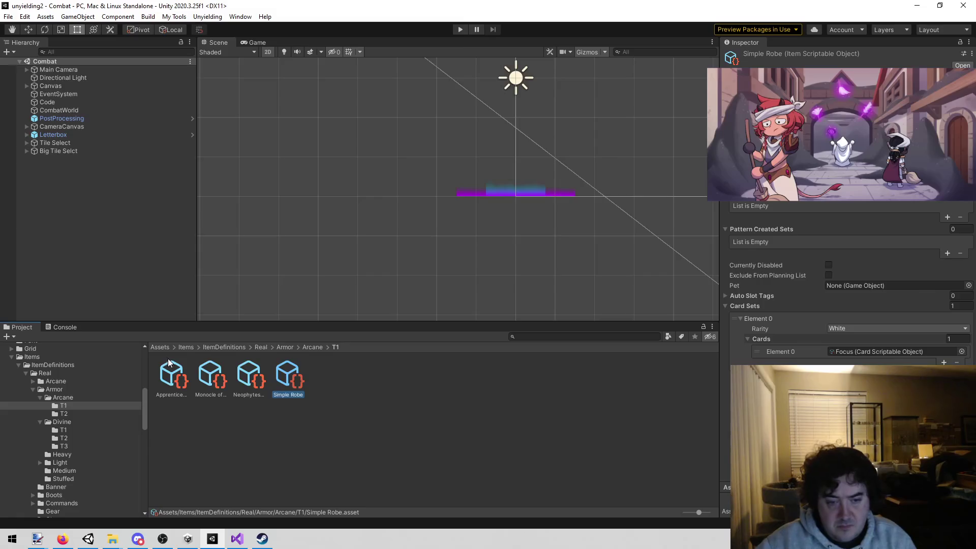
{"action": "left_click", "coordinate": [237, 539]}
Type 'Simple Robe' on line 172 and briefly bring up and close Steam.
{"action": "type", "text": "Simple Robe"}
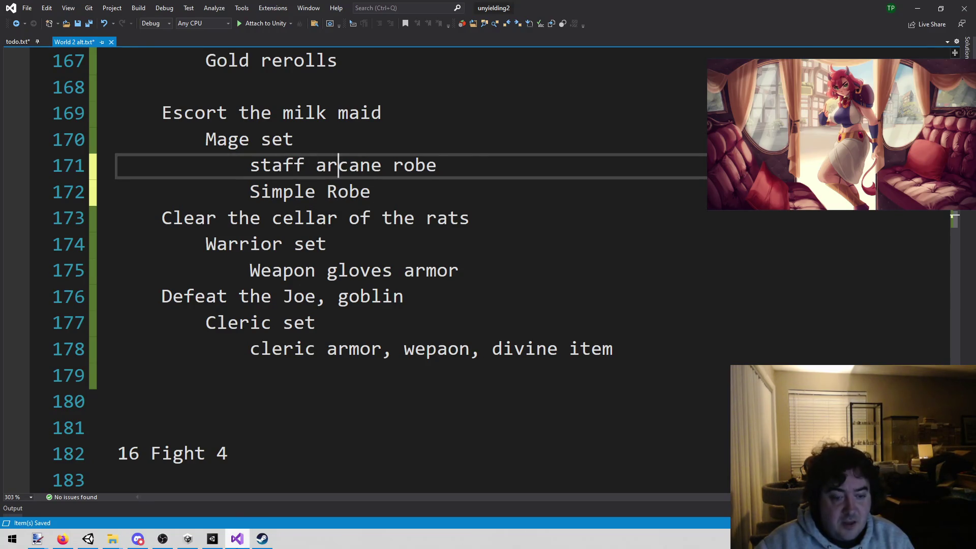
{"action": "left_click", "coordinate": [256, 543]}
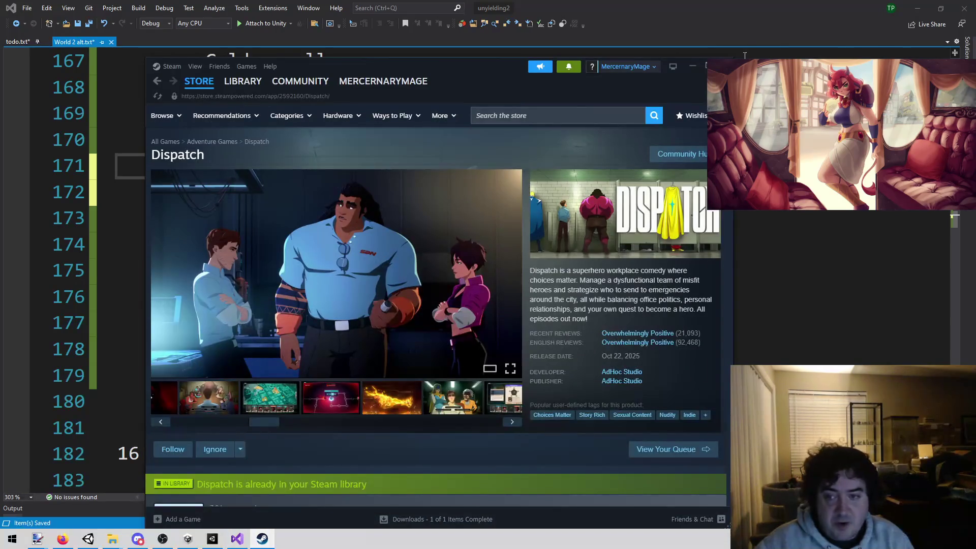
{"action": "left_click", "coordinate": [721, 65]}
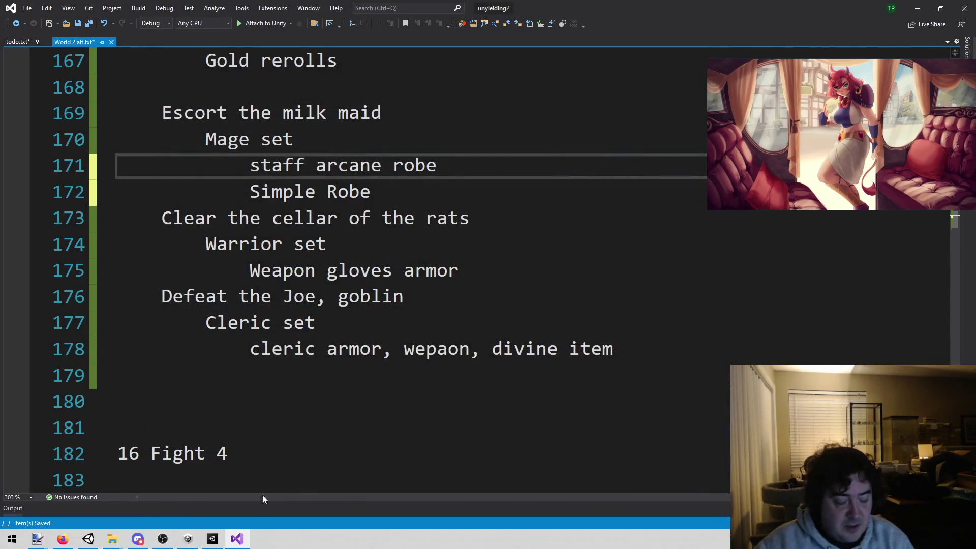
{"action": "left_click", "coordinate": [239, 541]}
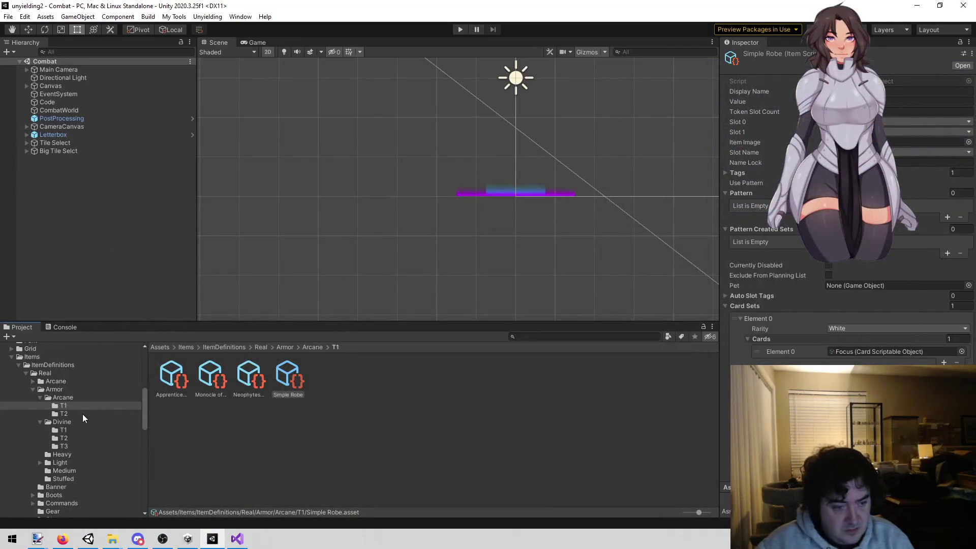
Collapse the Dagger folder and expand Weapons > Staff > Arcane Staff.
{"action": "scroll", "coordinate": [52, 409], "scroll_direction": "down", "scroll_amount": 2}
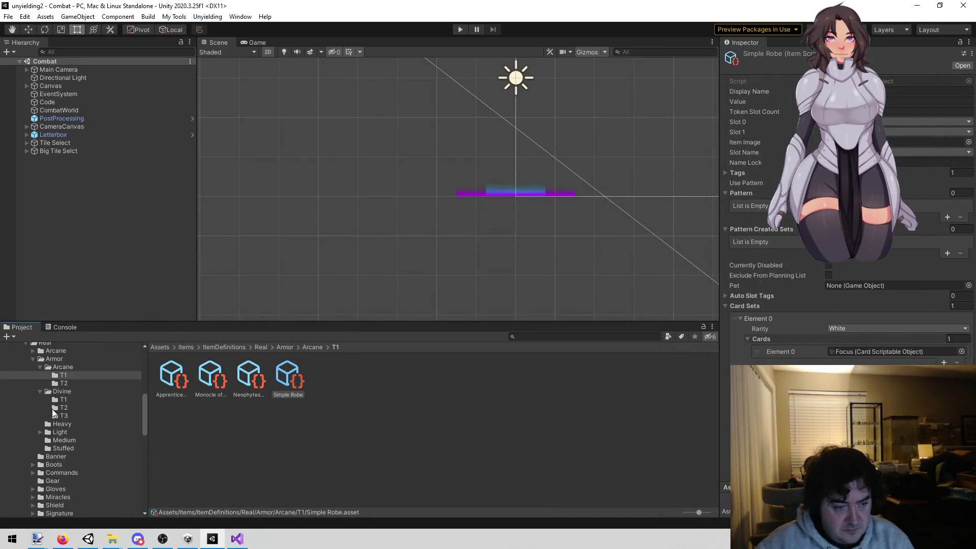
{"action": "scroll", "coordinate": [53, 410], "scroll_direction": "down", "scroll_amount": 3}
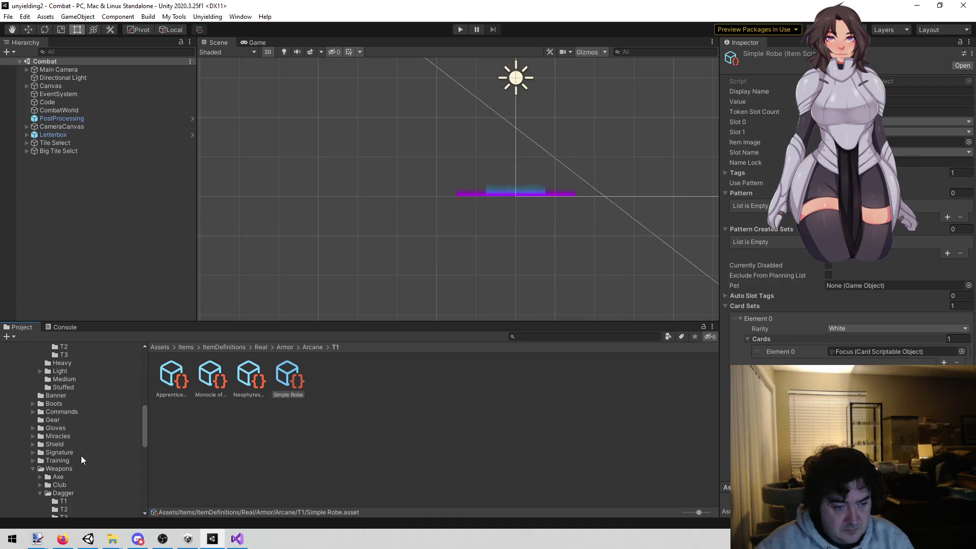
{"action": "scroll", "coordinate": [79, 456], "scroll_direction": "down", "scroll_amount": 3}
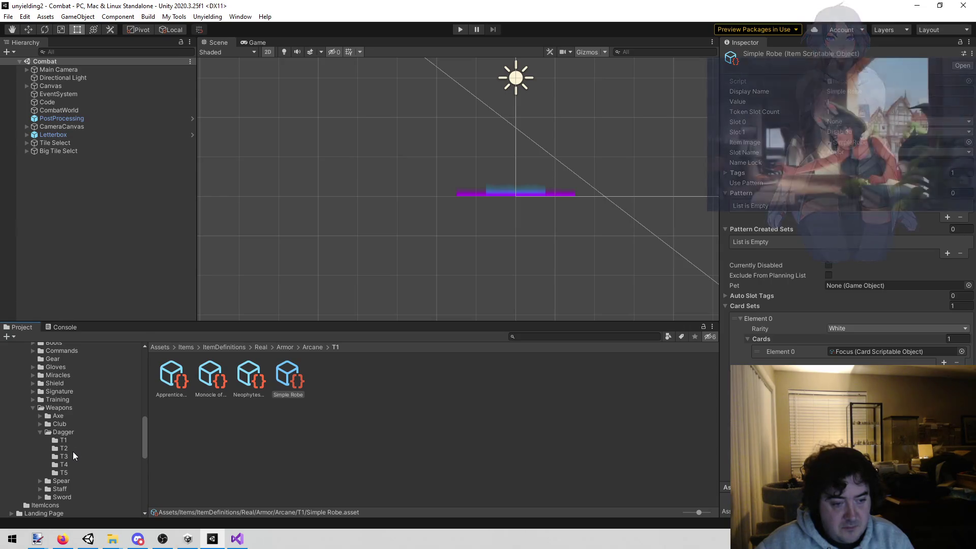
{"action": "left_click", "coordinate": [67, 447]}
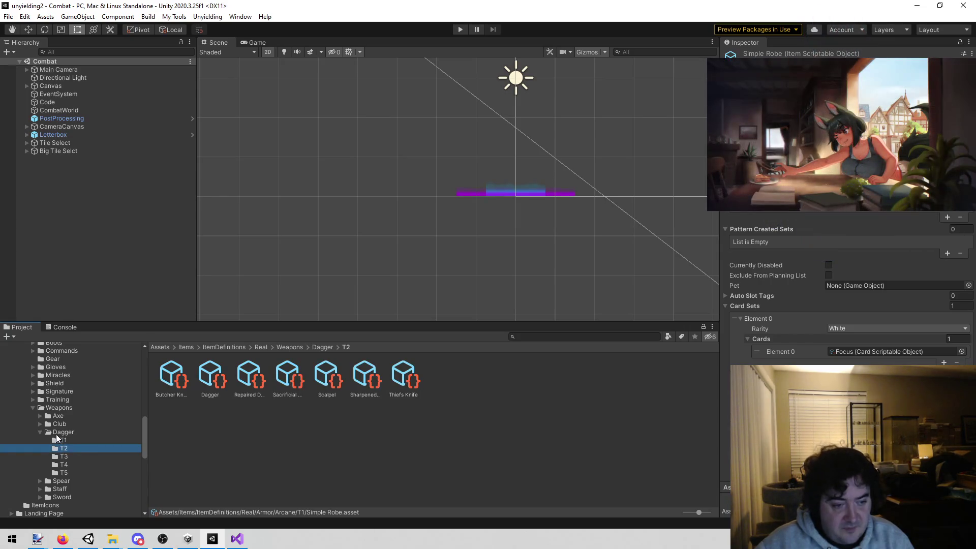
{"action": "left_click", "coordinate": [40, 432]}
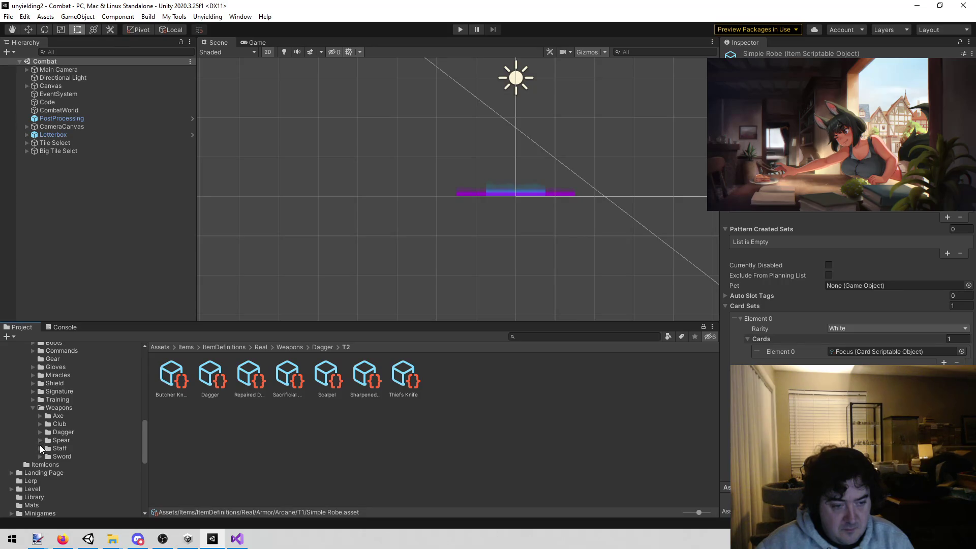
{"action": "left_click", "coordinate": [40, 446]}
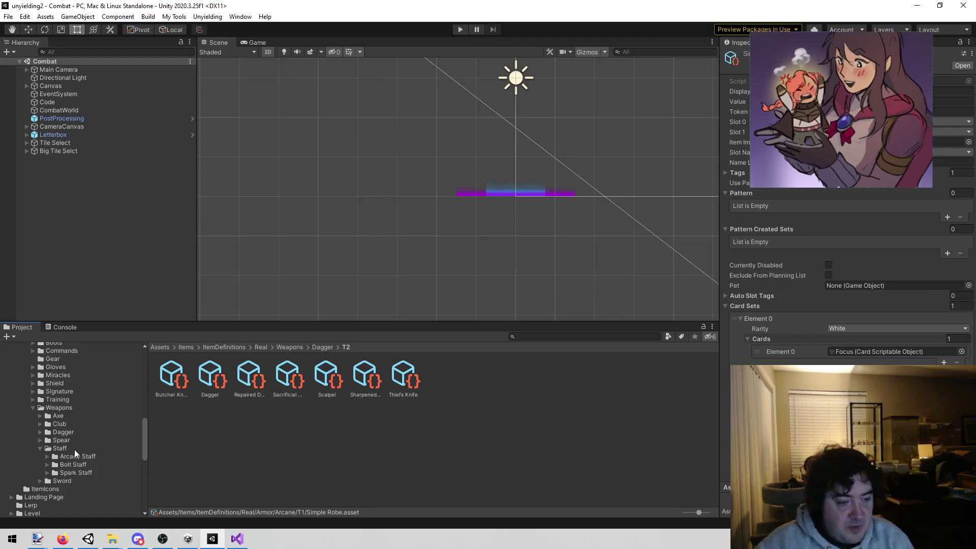
{"action": "left_click", "coordinate": [79, 453]}
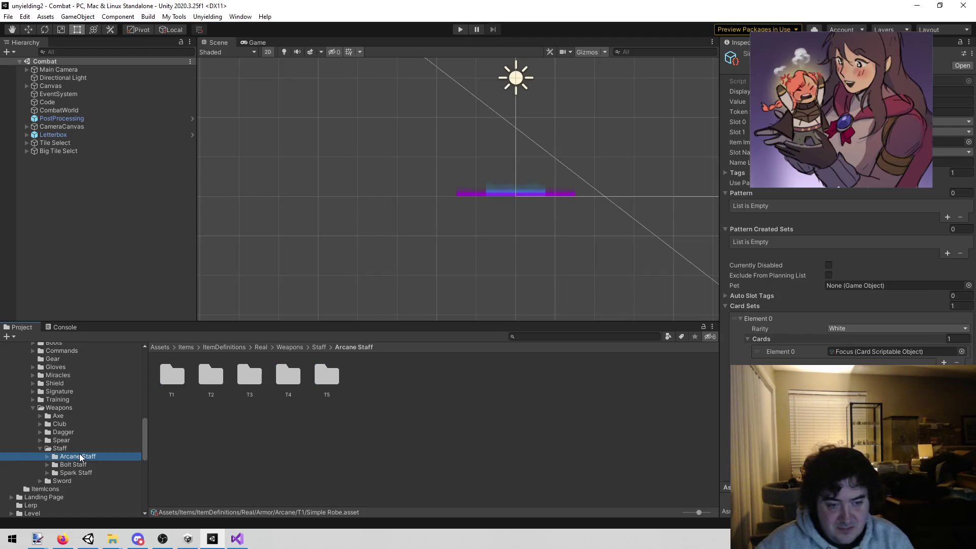
Open T2 and inspect Gem, Mirage, Powerful and Solid Staff, ending on Powerful Staff.
{"action": "double_click", "coordinate": [219, 378]}
{"action": "left_click", "coordinate": [178, 388]}
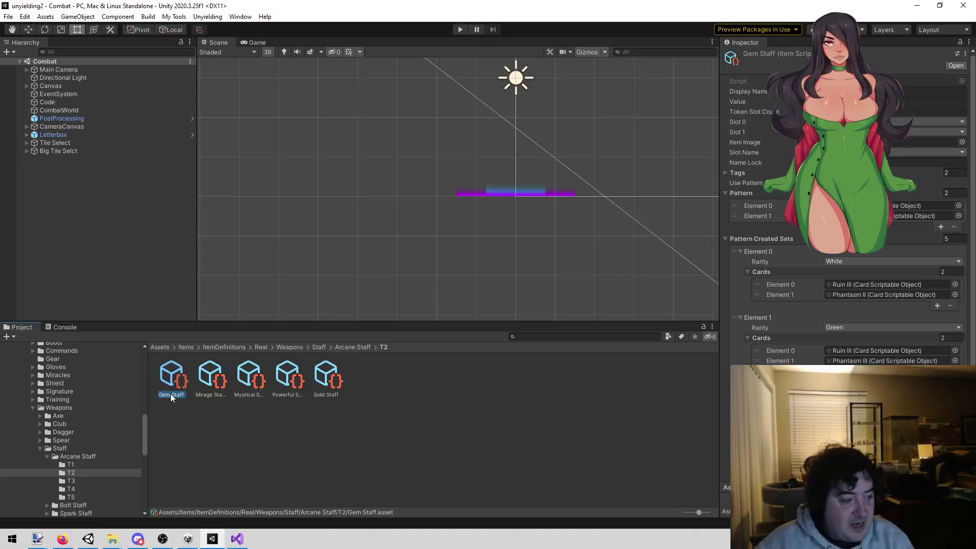
{"action": "left_click", "coordinate": [209, 383]}
{"action": "left_click", "coordinate": [278, 371]}
{"action": "left_click", "coordinate": [328, 378]}
{"action": "left_click", "coordinate": [304, 379]}
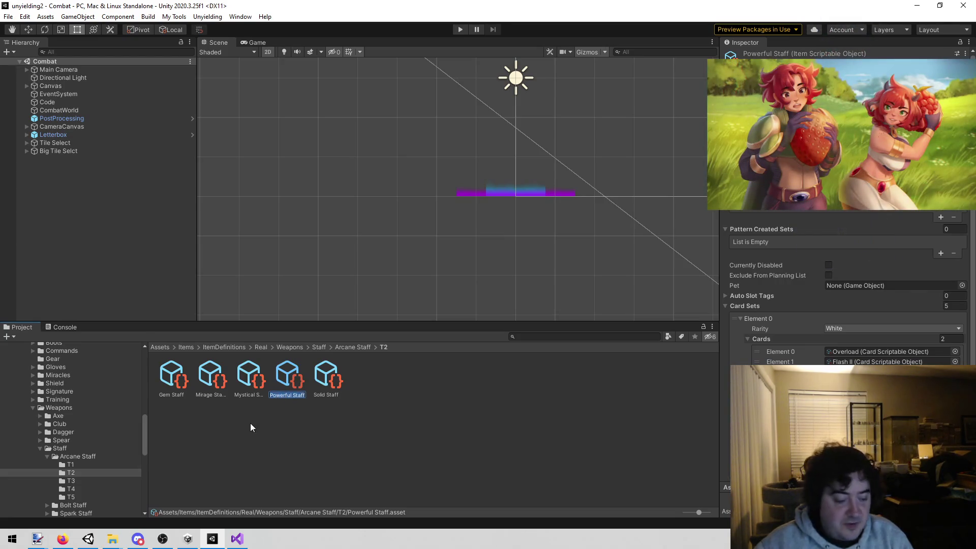
Type 'Powerful Staff' on a new line after Simple Robe in World 2 alt.txt.
{"action": "left_click", "coordinate": [236, 539]}
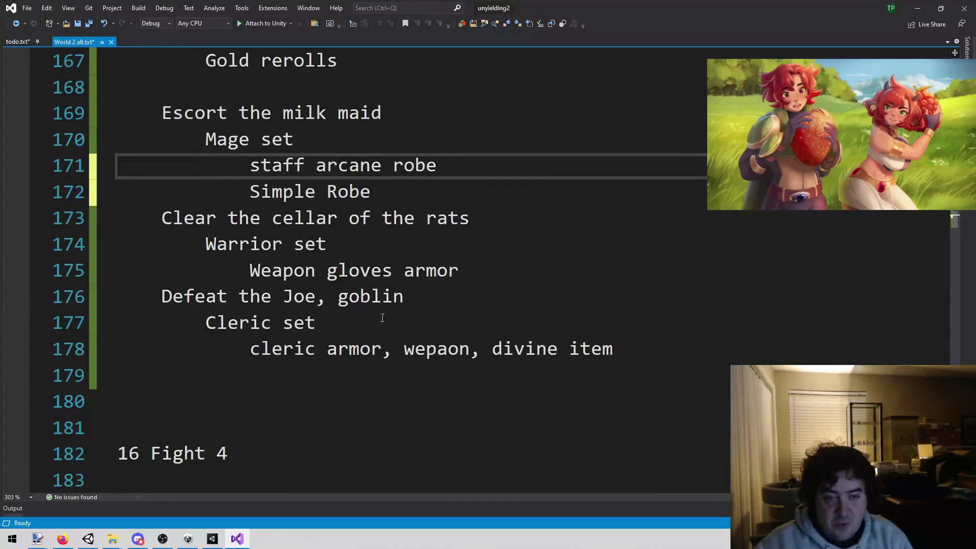
{"action": "left_click", "coordinate": [457, 184]}
{"action": "key", "text": "Return"}
{"action": "type", "text": "Powerful Staff"}
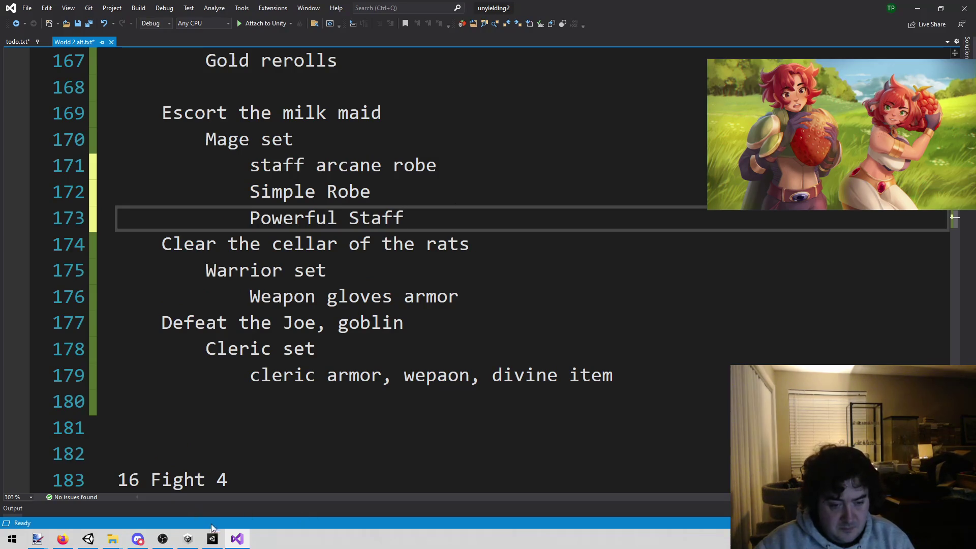
{"action": "left_click", "coordinate": [213, 539]}
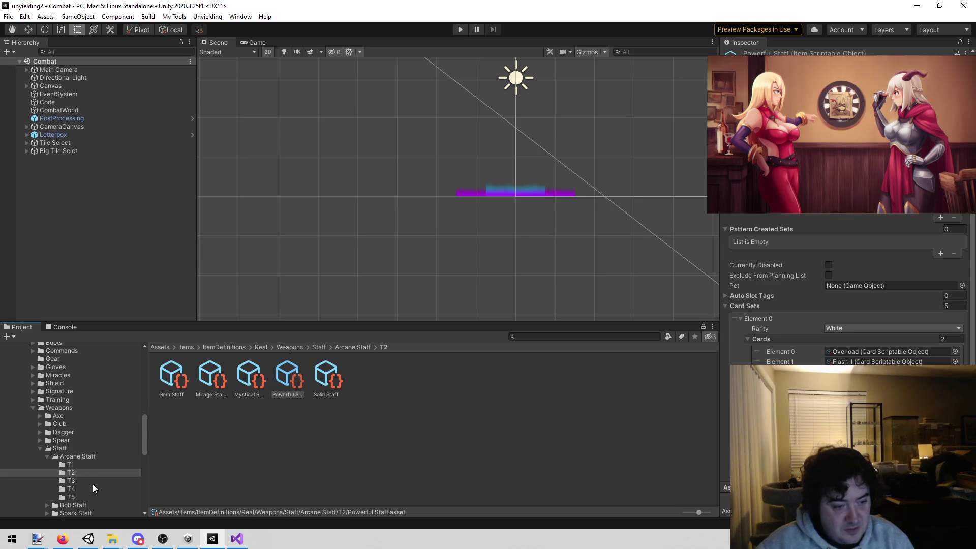
Collapse Arcane Staff, open Real/Arcane/Arcane and copy the Scroll Overload item name.
{"action": "left_click", "coordinate": [49, 457]}
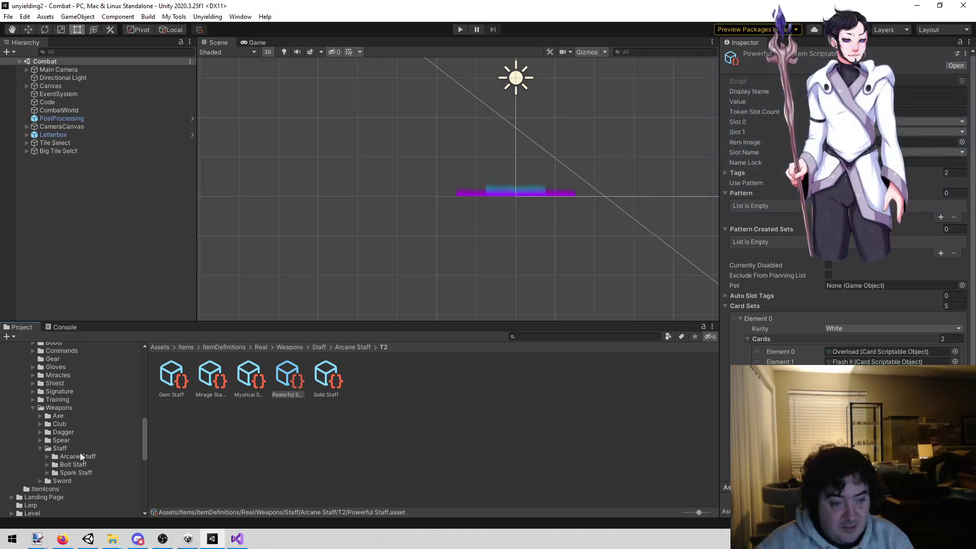
{"action": "scroll", "coordinate": [80, 382], "scroll_direction": "up", "scroll_amount": 3}
{"action": "scroll", "coordinate": [80, 386], "scroll_direction": "up", "scroll_amount": 9}
{"action": "scroll", "coordinate": [80, 387], "scroll_direction": "up", "scroll_amount": 3}
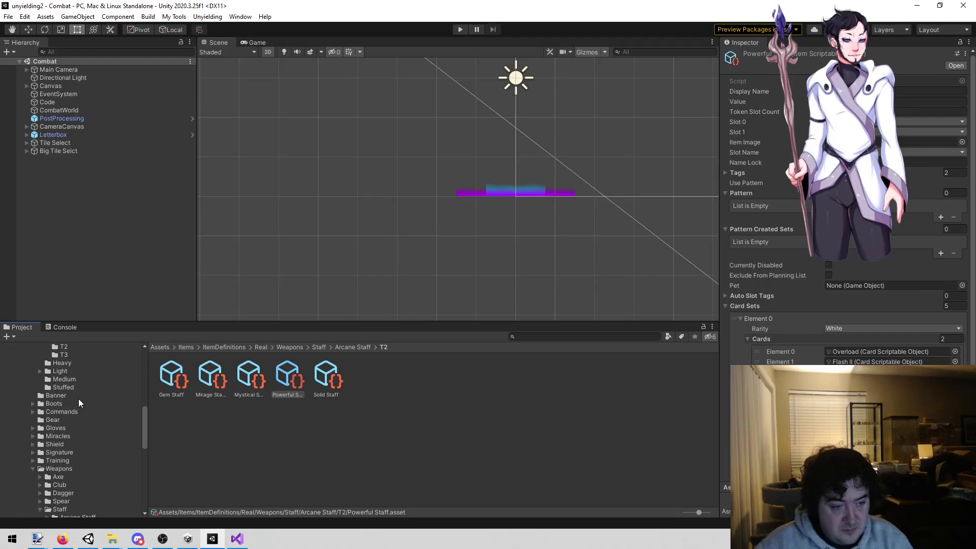
{"action": "left_click", "coordinate": [78, 380]}
{"action": "double_click", "coordinate": [182, 382]}
{"action": "left_click", "coordinate": [252, 384]}
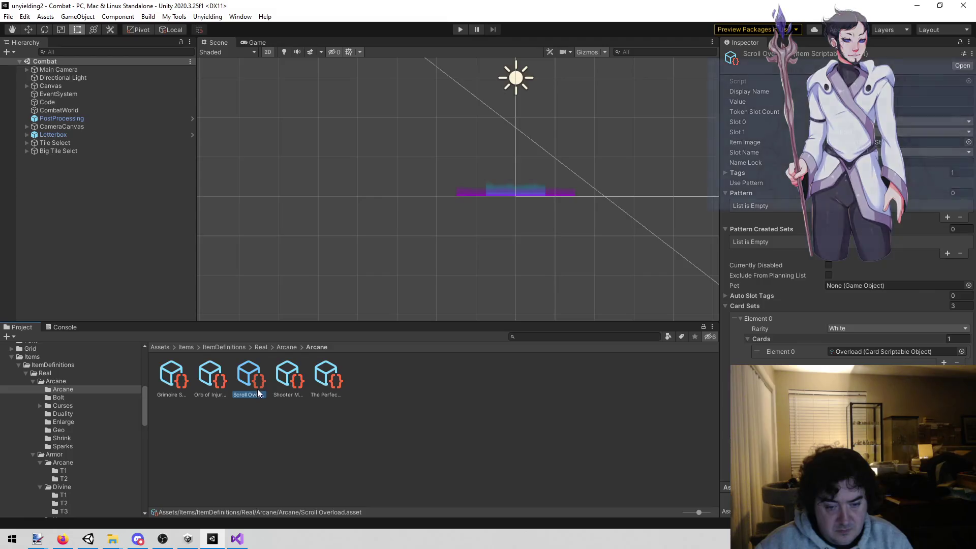
{"action": "left_click", "coordinate": [254, 396]}
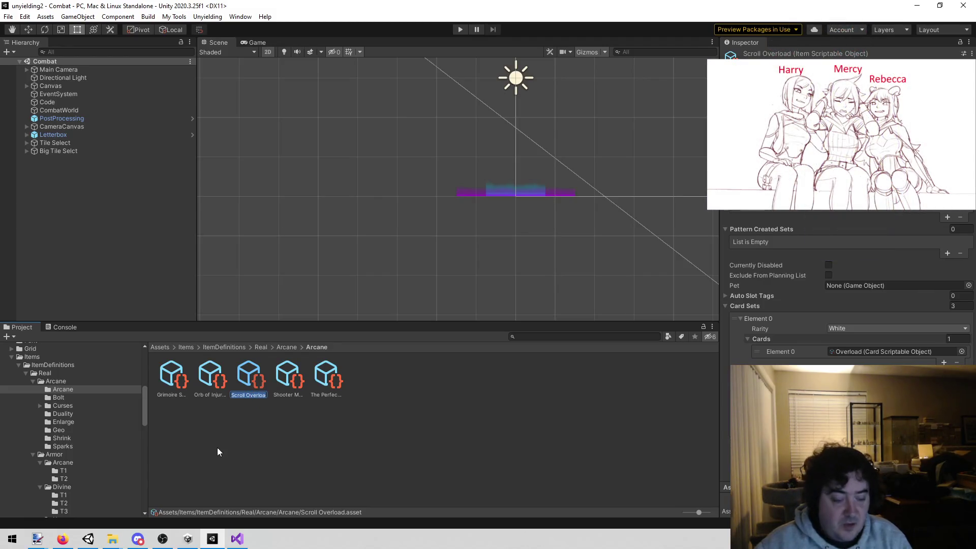
{"action": "left_click", "coordinate": [242, 533]}
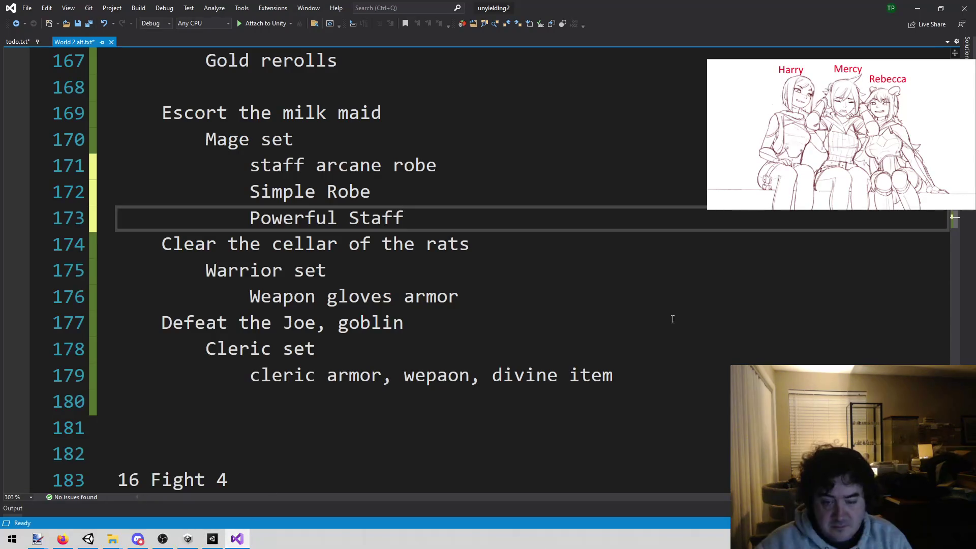
Paste Scroll Overload under Powerful Staff and delete the staff arcane robe line.
{"action": "key", "text": "Return"}
{"action": "type", "text": "Scroll Overload"}
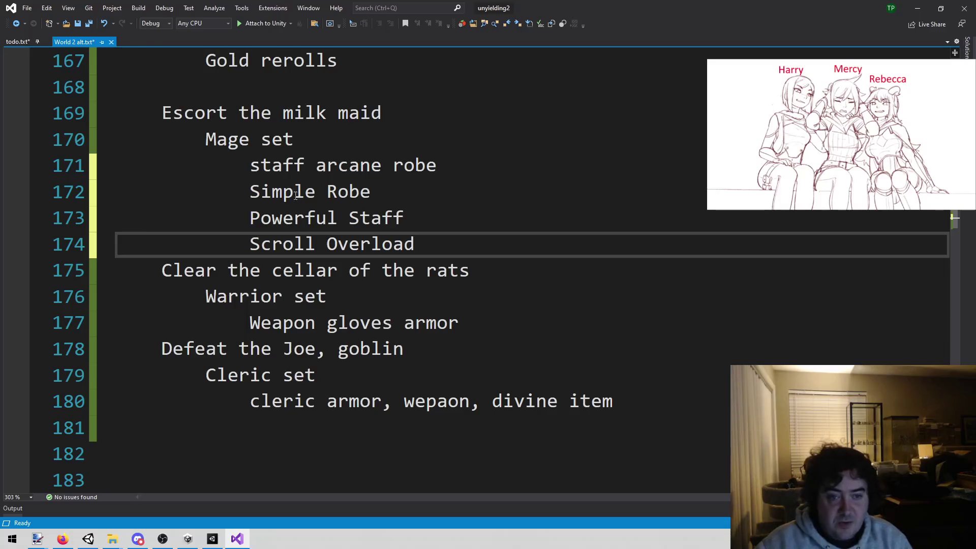
{"action": "left_click_drag", "start_coordinate": [438, 165], "coordinate": [118, 156]}
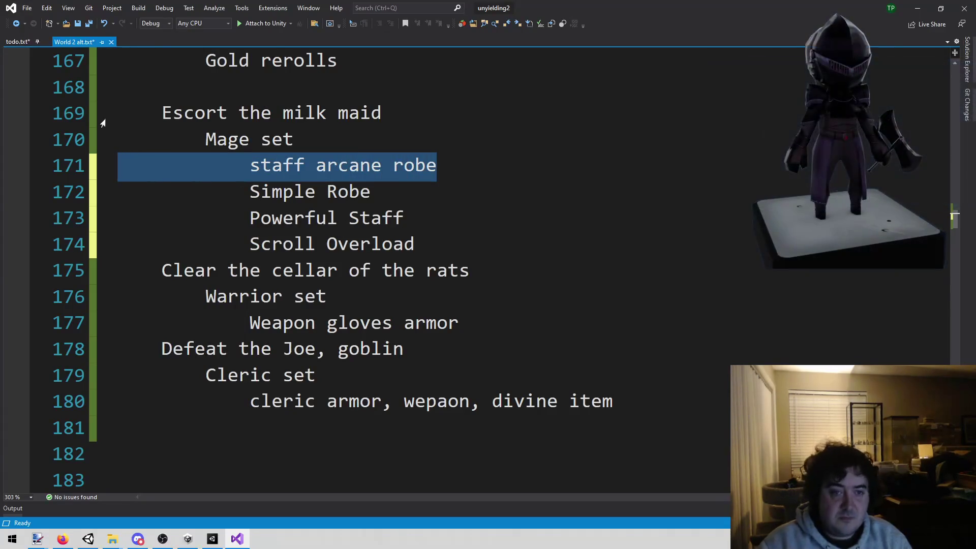
{"action": "key", "text": "BackSpace"}
{"action": "key", "text": "BackSpace"}
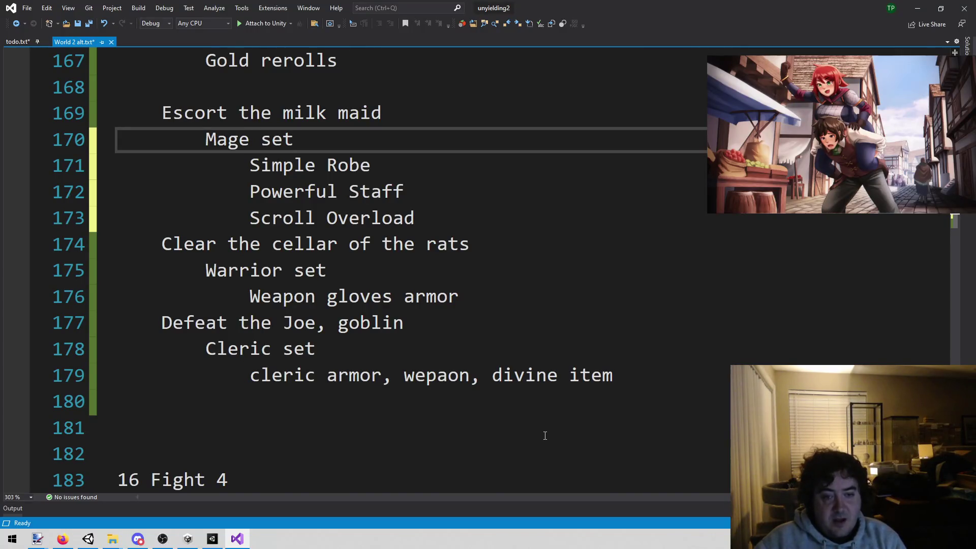
Change 'armor' to 'training' in the Warrior set so it reads Weapon gloves training.
{"action": "double_click", "coordinate": [407, 296]}
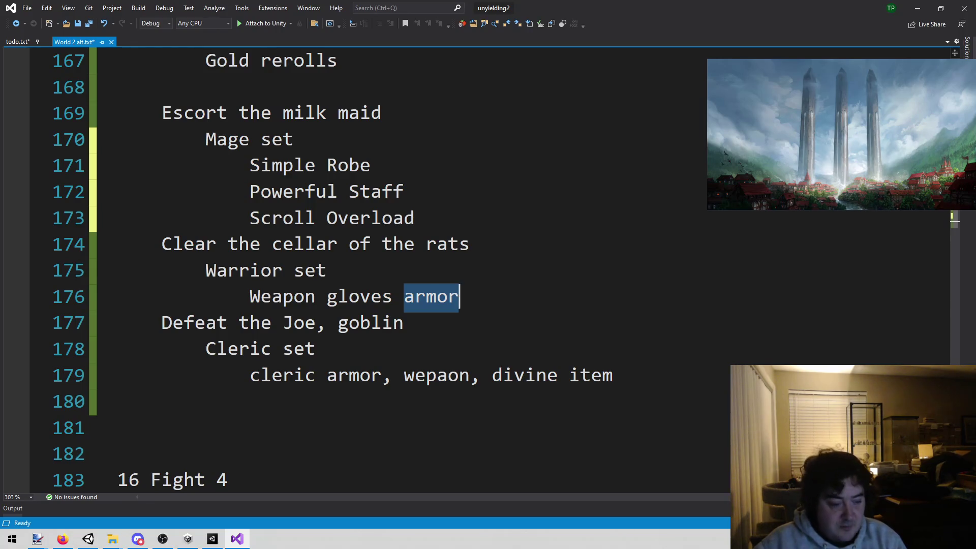
{"action": "type", "text": "training"}
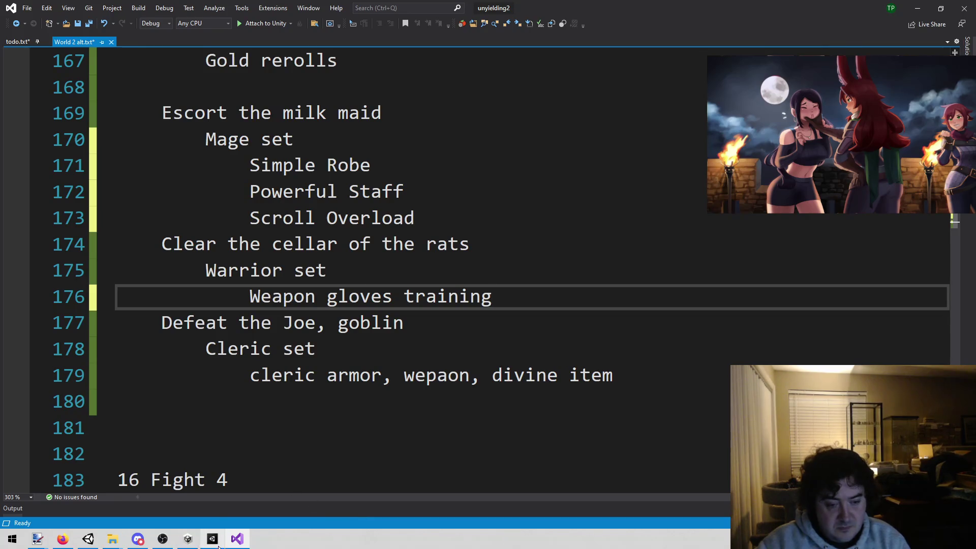
{"action": "left_click_drag", "start_coordinate": [327, 296], "coordinate": [392, 296]}
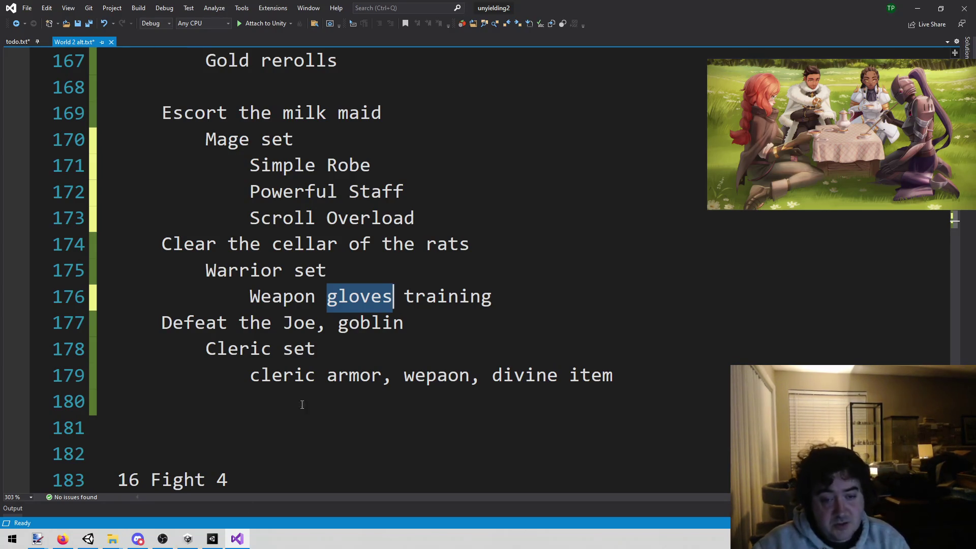
{"action": "left_click", "coordinate": [219, 539]}
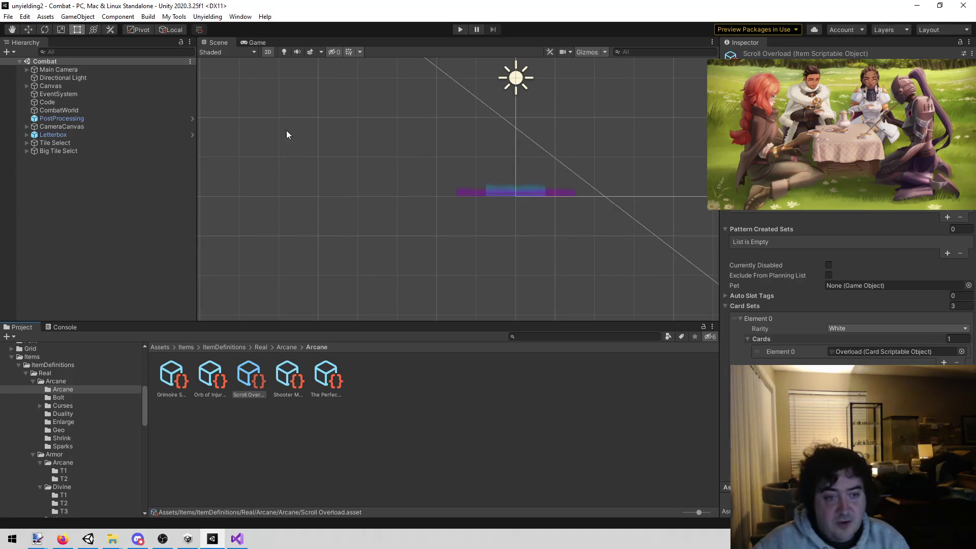
Expand the Gloves folder in the Project tree and open its T2 subfolder.
{"action": "scroll", "coordinate": [74, 421], "scroll_direction": "down", "scroll_amount": 5}
{"action": "left_click", "coordinate": [71, 431]}
{"action": "left_click", "coordinate": [210, 375]}
{"action": "double_click", "coordinate": [210, 374]}
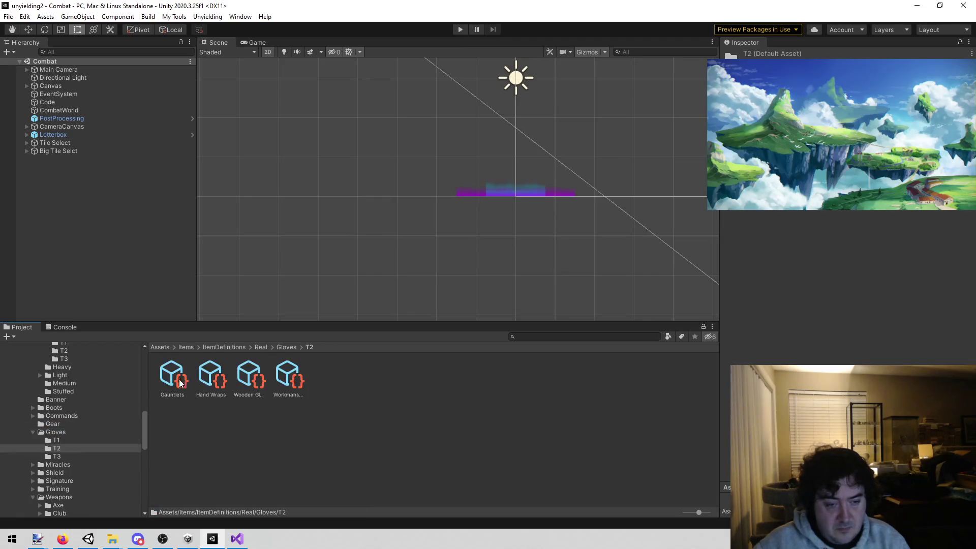
Compare the Hand Wraps, Wooden Gloves and Workmans Gloves card sets in the Inspector.
{"action": "key", "text": "Right"}
{"action": "key", "text": "Left"}
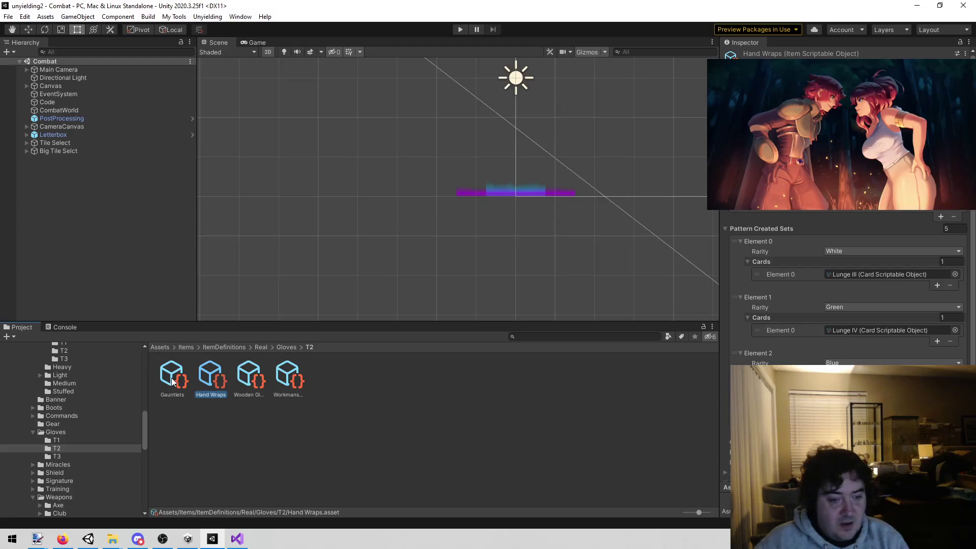
{"action": "left_click", "coordinate": [278, 385]}
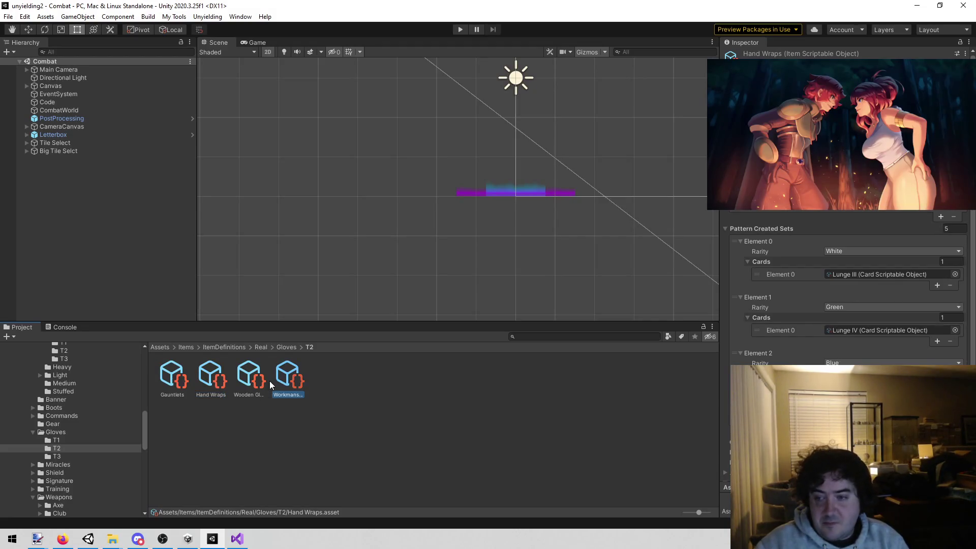
{"action": "left_click", "coordinate": [223, 380]}
{"action": "left_click", "coordinate": [295, 385]}
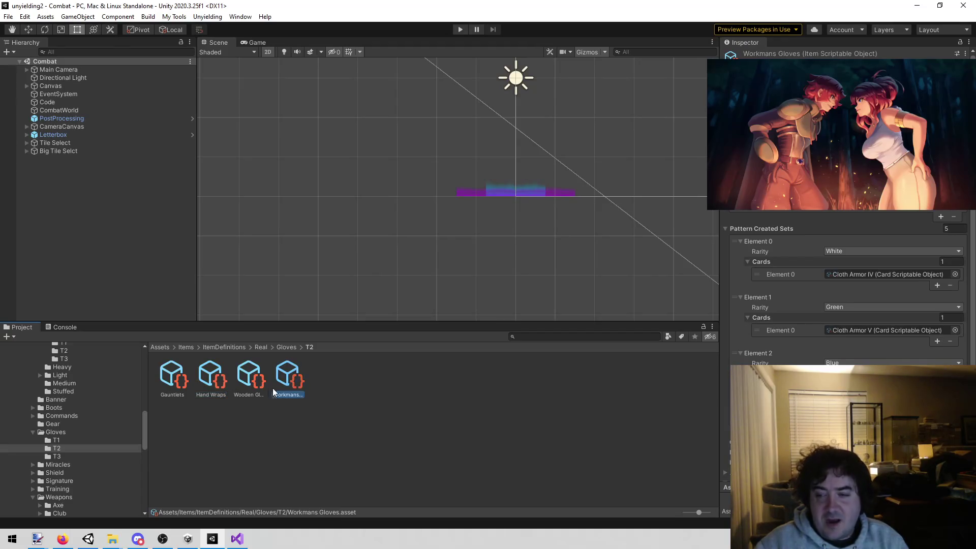
{"action": "left_click", "coordinate": [242, 380]}
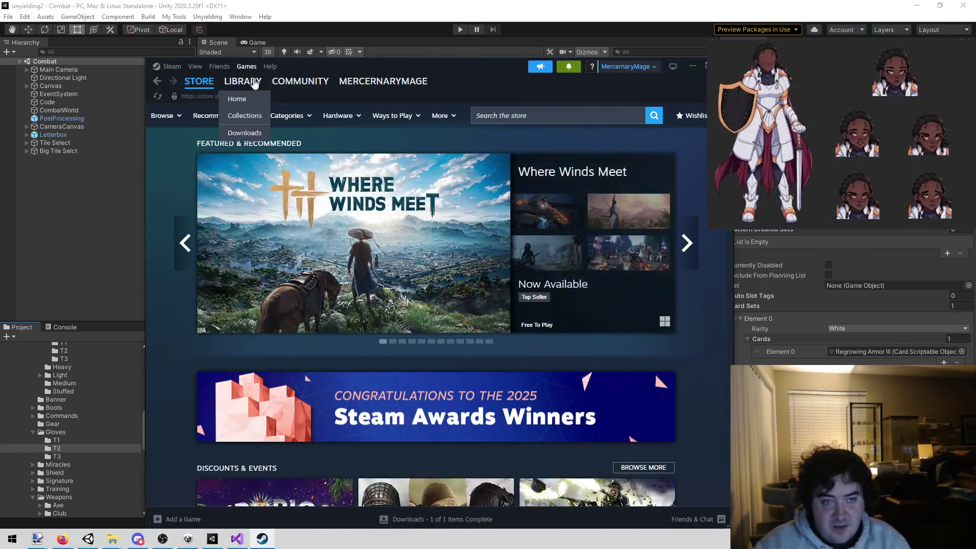
Find FTL: Faster Than Light in the Steam library and open its store page.
{"action": "left_click", "coordinate": [243, 81]}
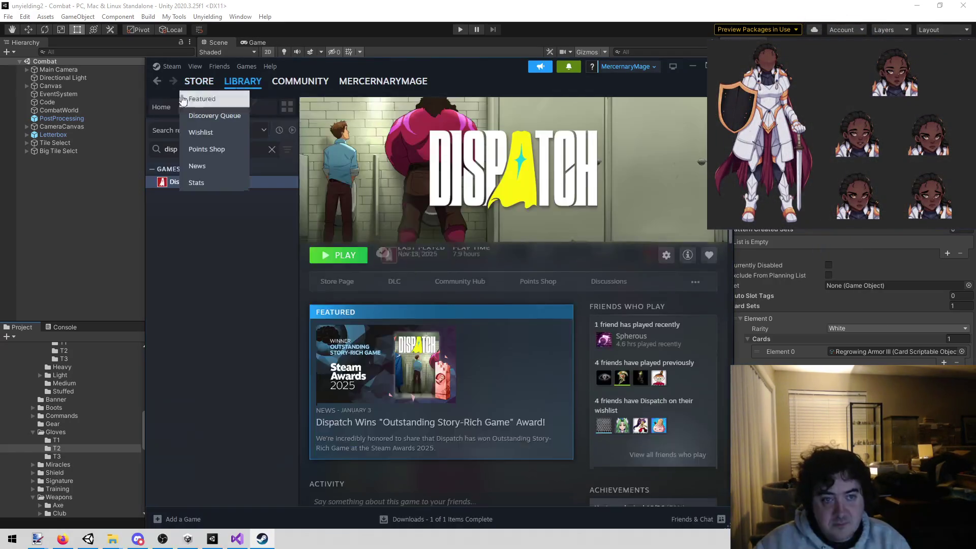
{"action": "type", "text": "ftl"}
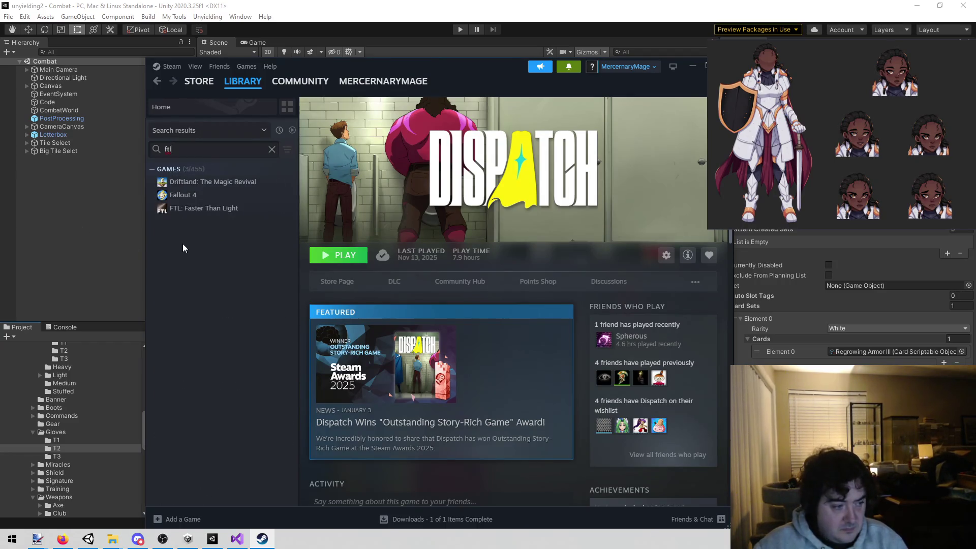
{"action": "left_click", "coordinate": [185, 209]}
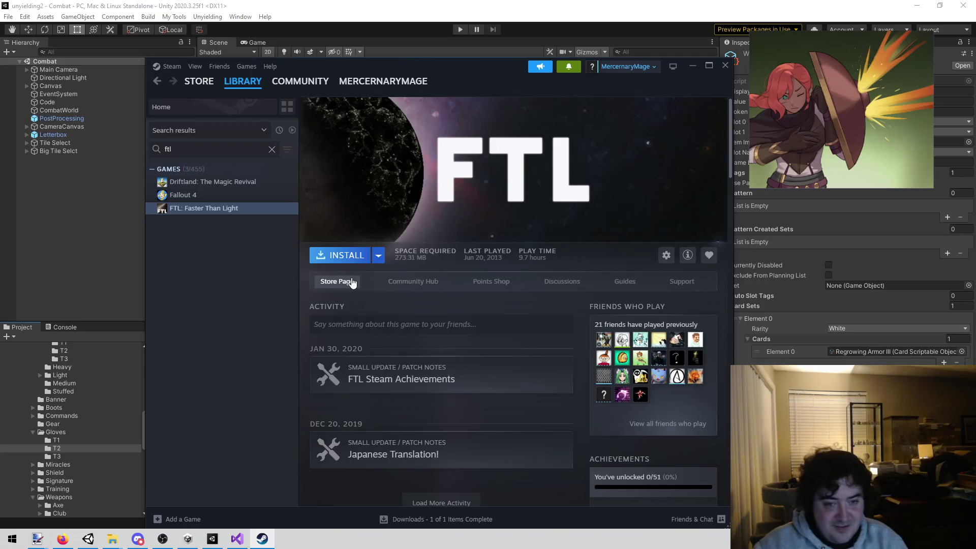
{"action": "left_click", "coordinate": [352, 283]}
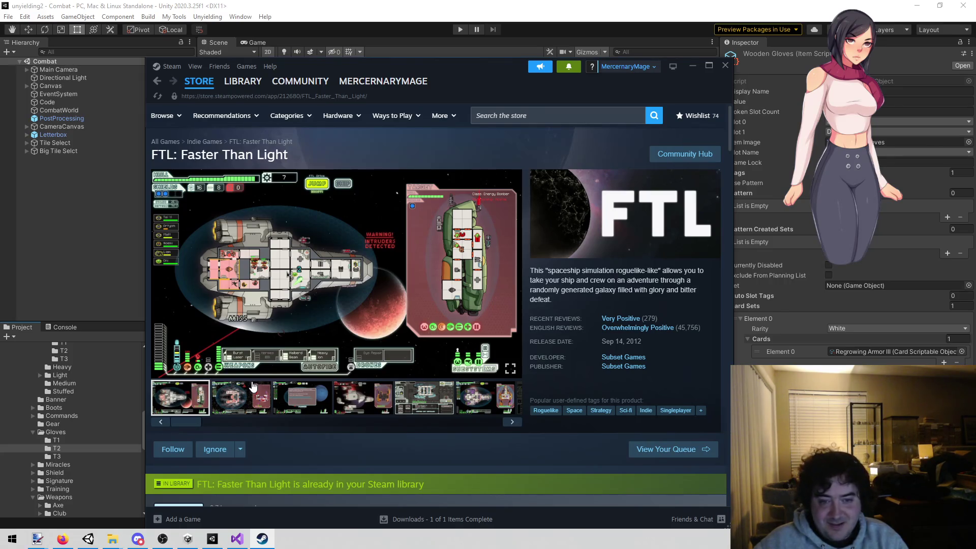
Browse FTL's screenshots, including upgrades, the Slugs event and the Kestrel upgrade, then minimize Steam.
{"action": "left_click", "coordinate": [255, 410]}
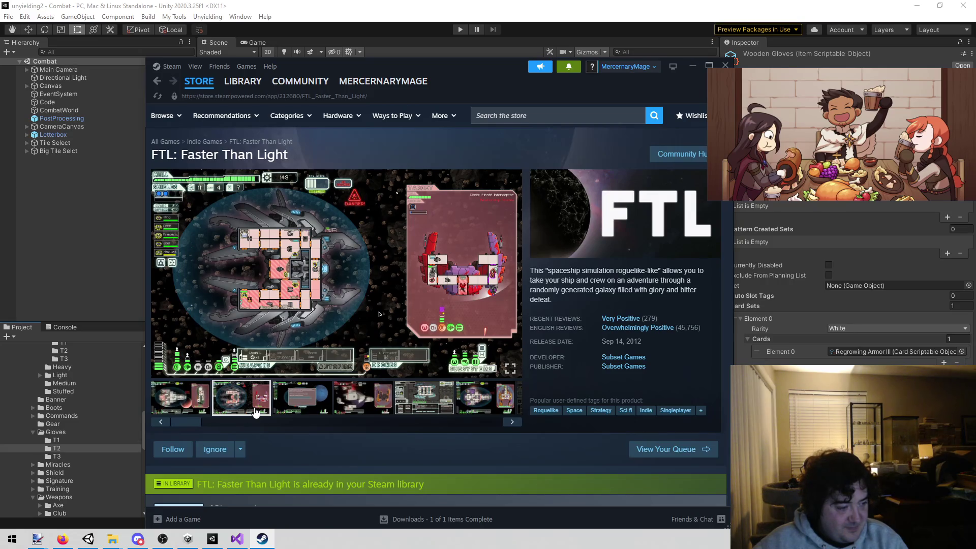
{"action": "left_click", "coordinate": [485, 398]}
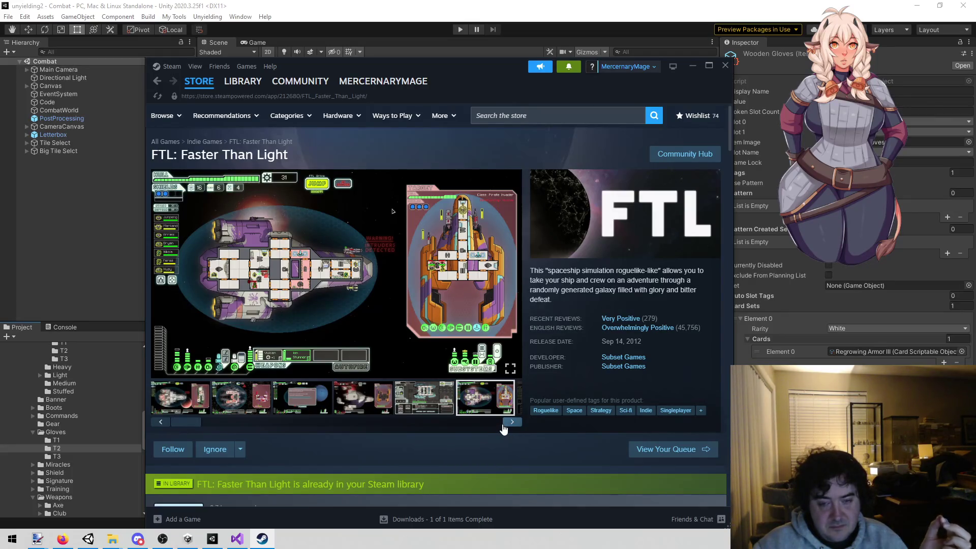
{"action": "left_click", "coordinate": [503, 426]}
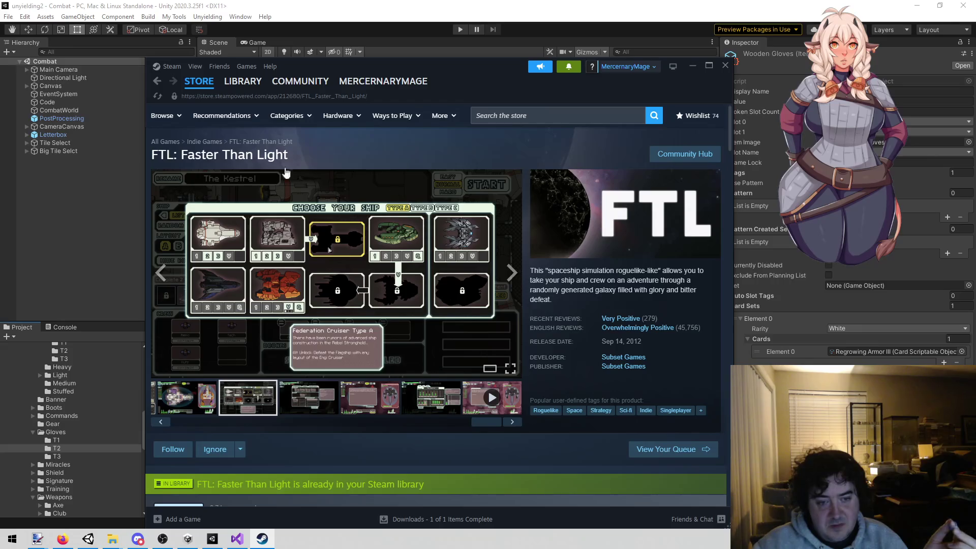
{"action": "left_click", "coordinate": [312, 389]}
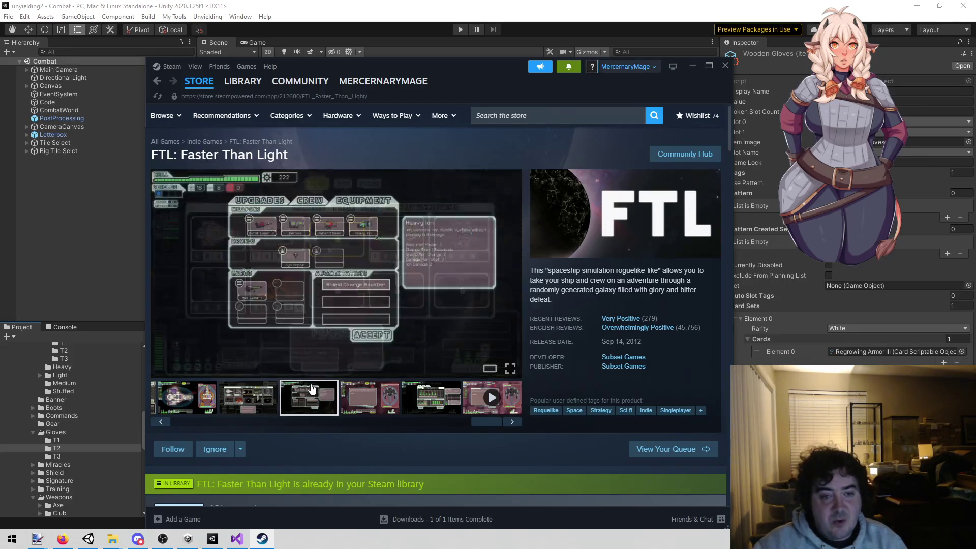
{"action": "left_click", "coordinate": [397, 408]}
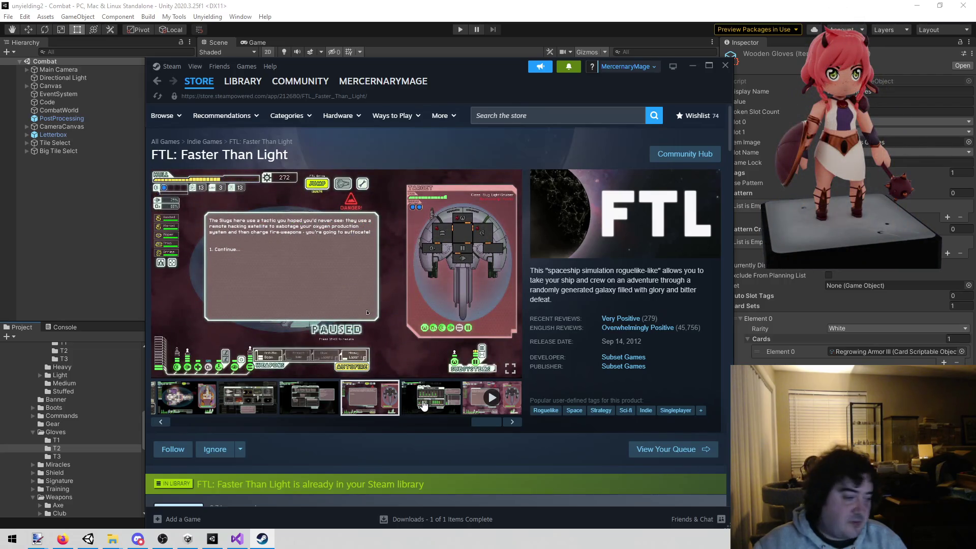
{"action": "left_click", "coordinate": [423, 405]}
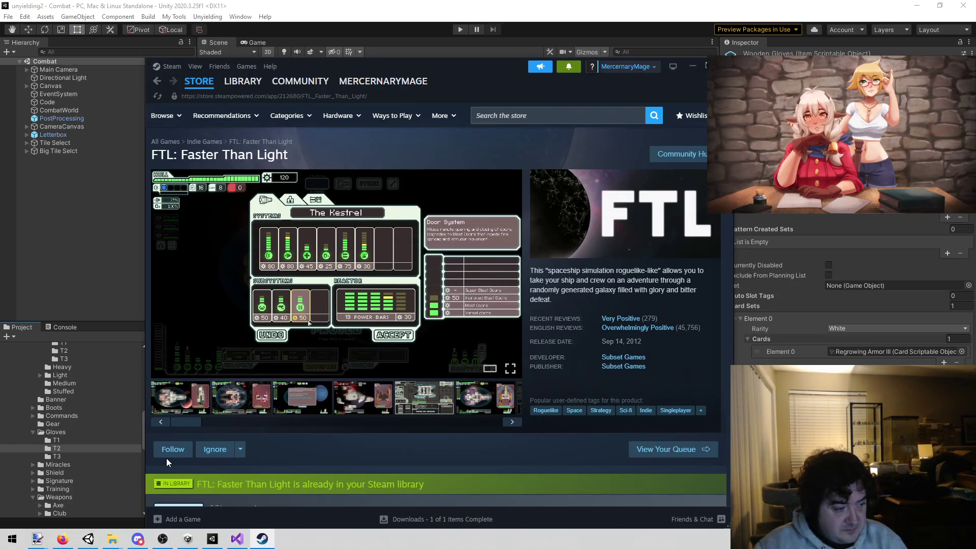
{"action": "mouse_move", "coordinate": [232, 89]}
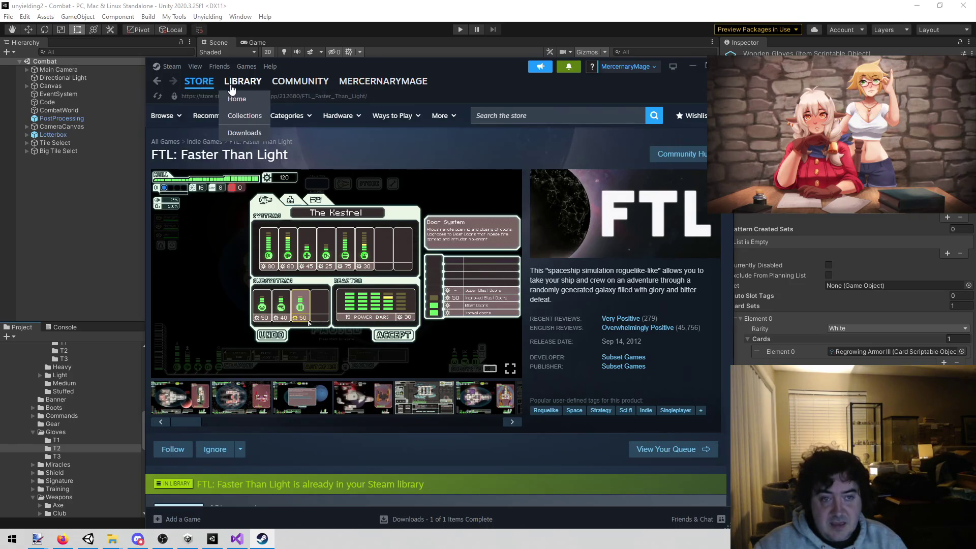
{"action": "left_click", "coordinate": [692, 66]}
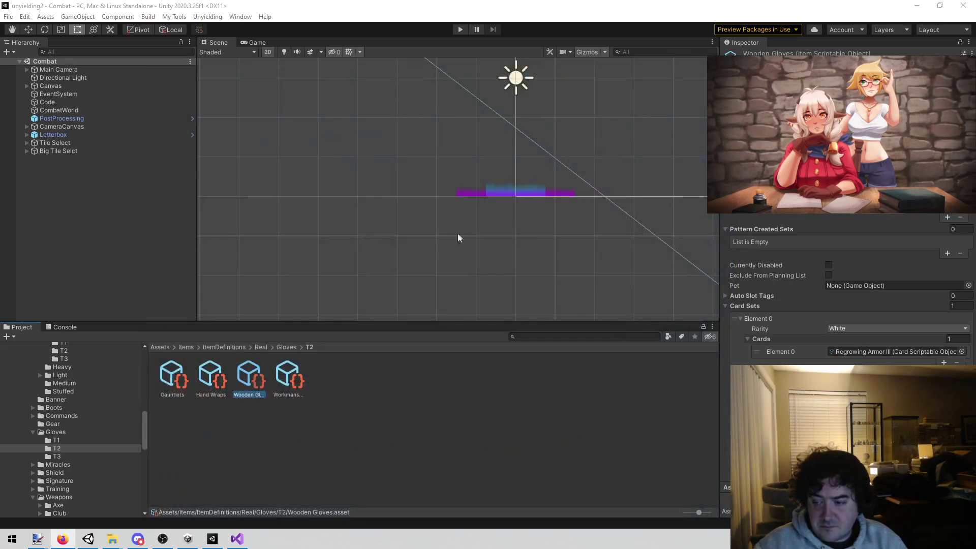
Select the Weapon gloves training line in World 2 notes, then open Unity's Unyielding scene menu.
{"action": "left_click", "coordinate": [240, 539]}
{"action": "mouse_move", "coordinate": [535, 296]}
{"action": "left_mouse_down"}
{"action": "mouse_move", "coordinate": [235, 323]}
{"action": "mouse_move", "coordinate": [235, 293]}
{"action": "left_mouse_up"}
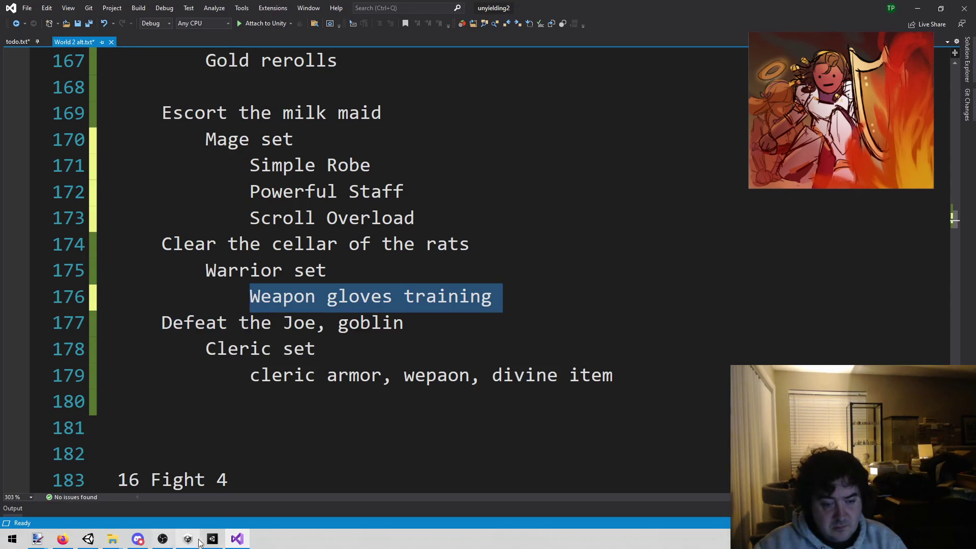
{"action": "key", "text": "alt+Tab"}
{"action": "left_click", "coordinate": [198, 16]}
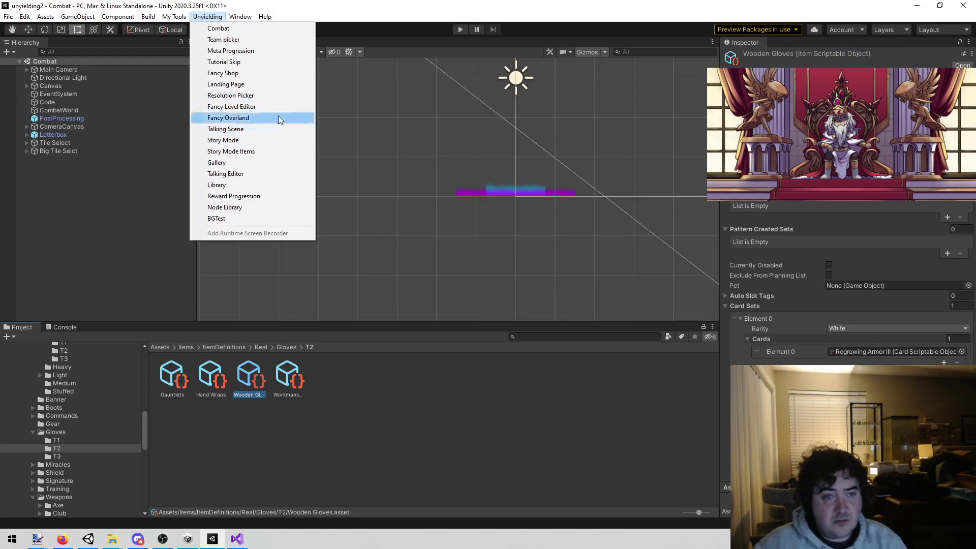
Load the Library scene, enter play mode, and filter the card grid to purple cards.
{"action": "left_click", "coordinate": [274, 184]}
{"action": "left_click", "coordinate": [459, 29]}
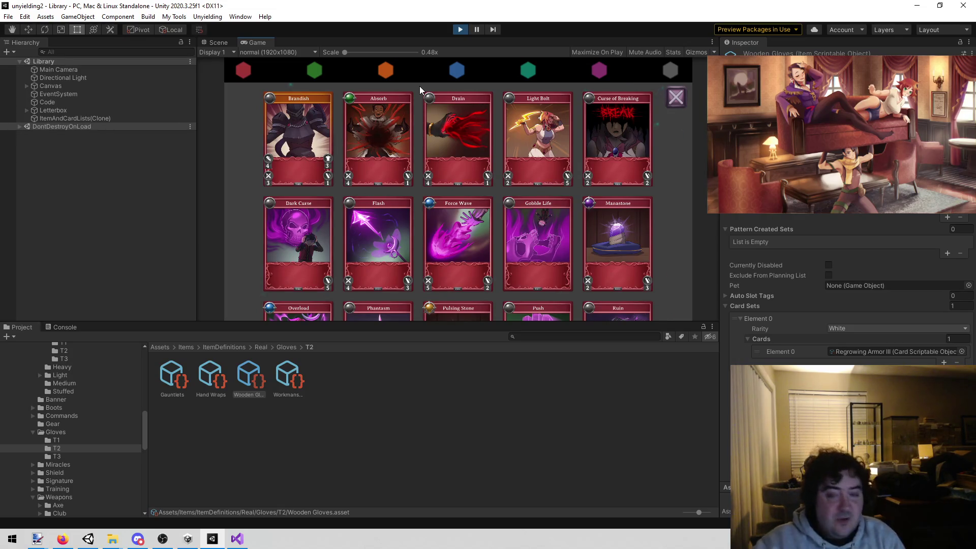
{"action": "left_click", "coordinate": [595, 68]}
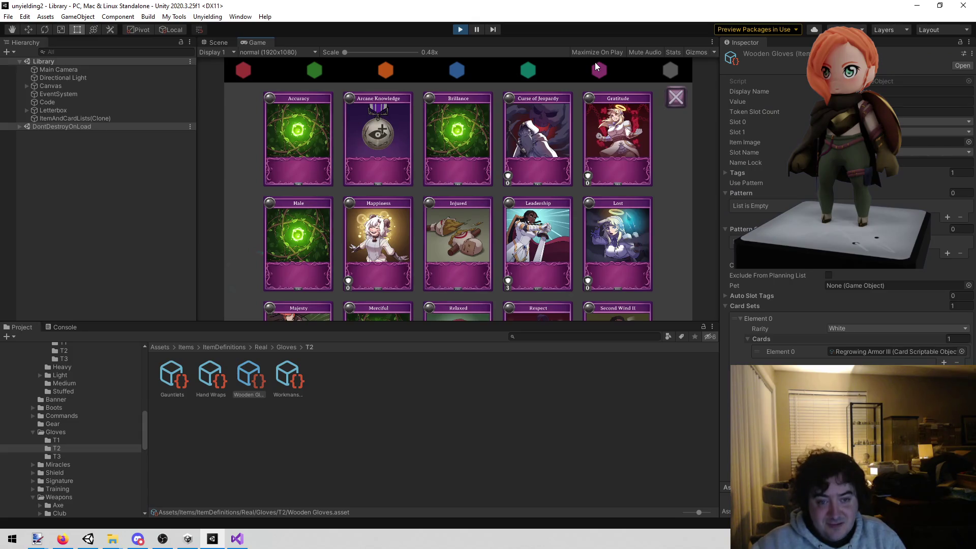
{"action": "scroll", "coordinate": [476, 262], "scroll_direction": "down", "scroll_amount": 3}
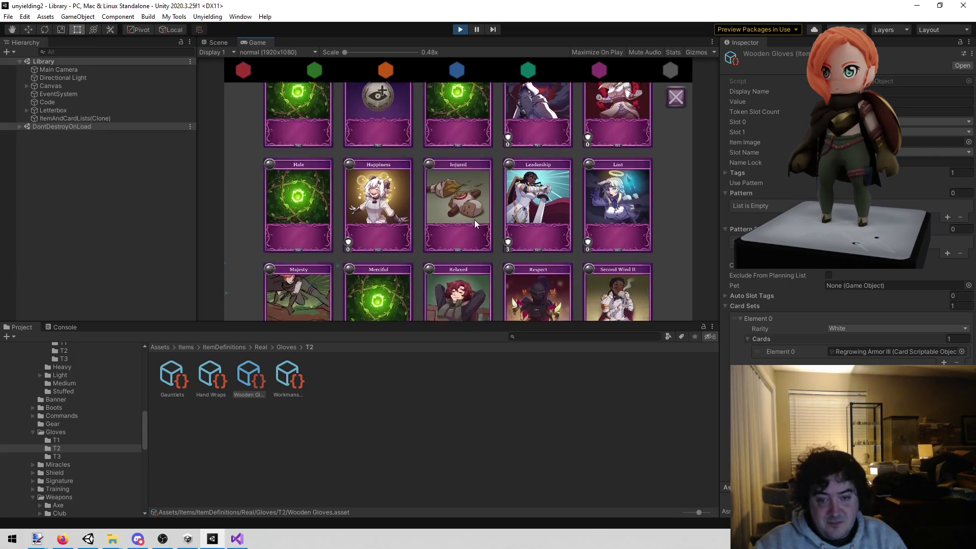
{"action": "scroll", "coordinate": [493, 229], "scroll_direction": "down", "scroll_amount": 3}
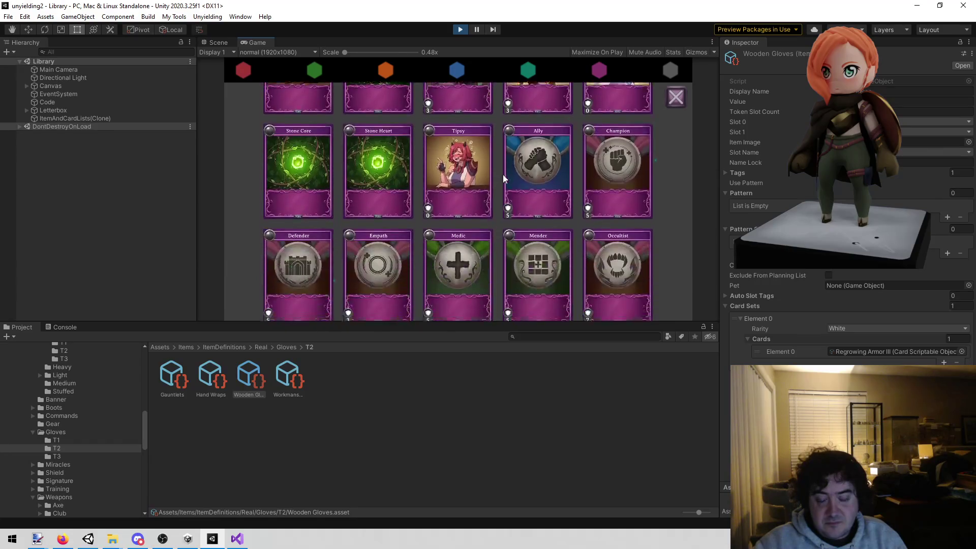
{"action": "mouse_move", "coordinate": [624, 157]}
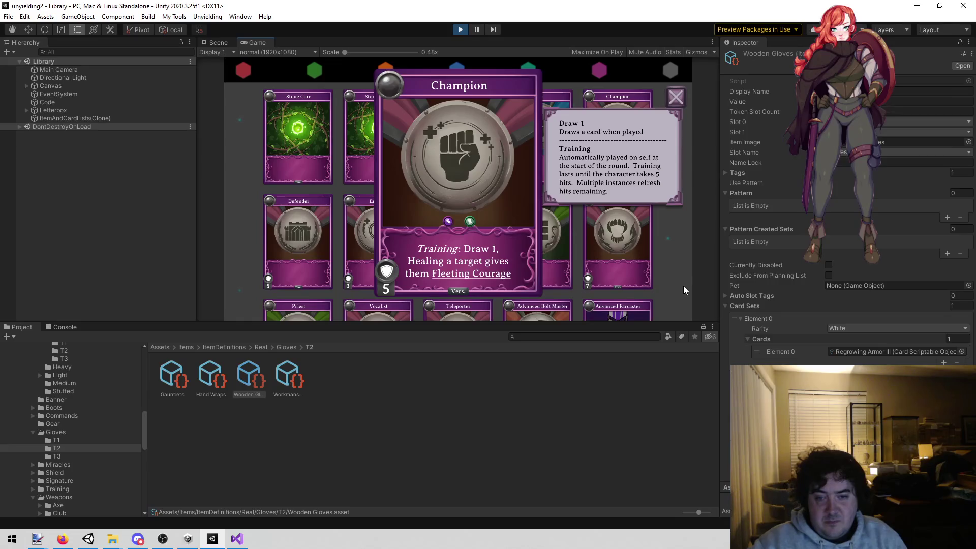
{"action": "left_click", "coordinate": [651, 268]}
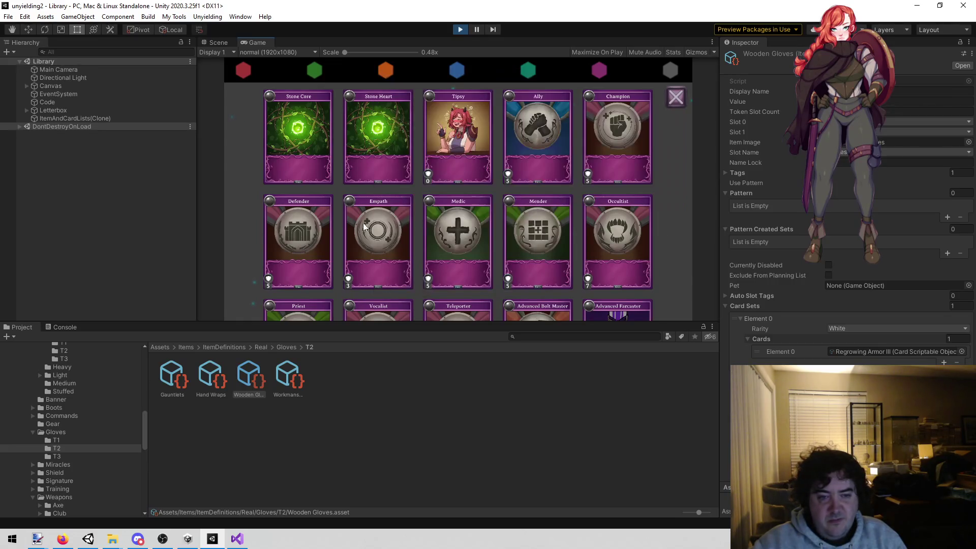
{"action": "left_click", "coordinate": [322, 228]}
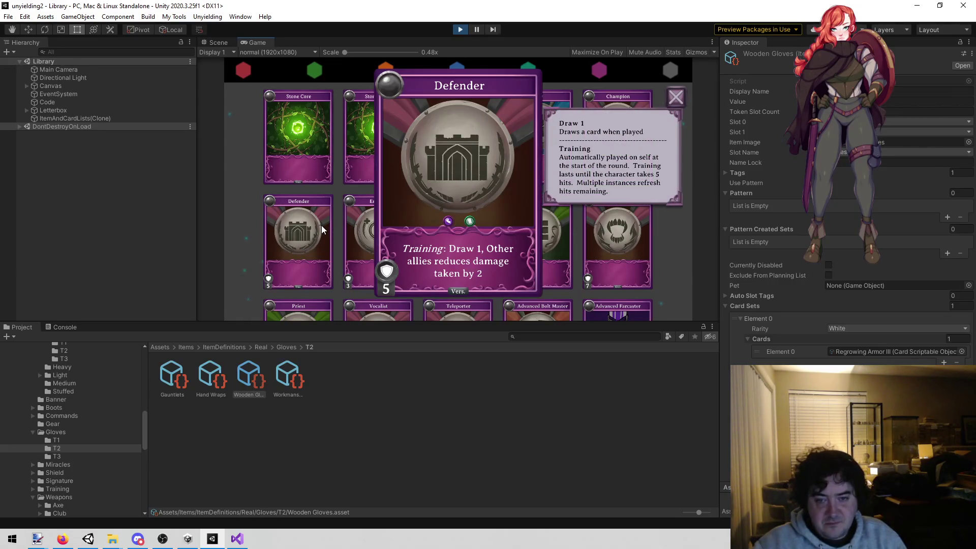
{"action": "left_click", "coordinate": [339, 257]}
{"action": "left_click", "coordinate": [371, 250]}
{"action": "left_click", "coordinate": [559, 272]}
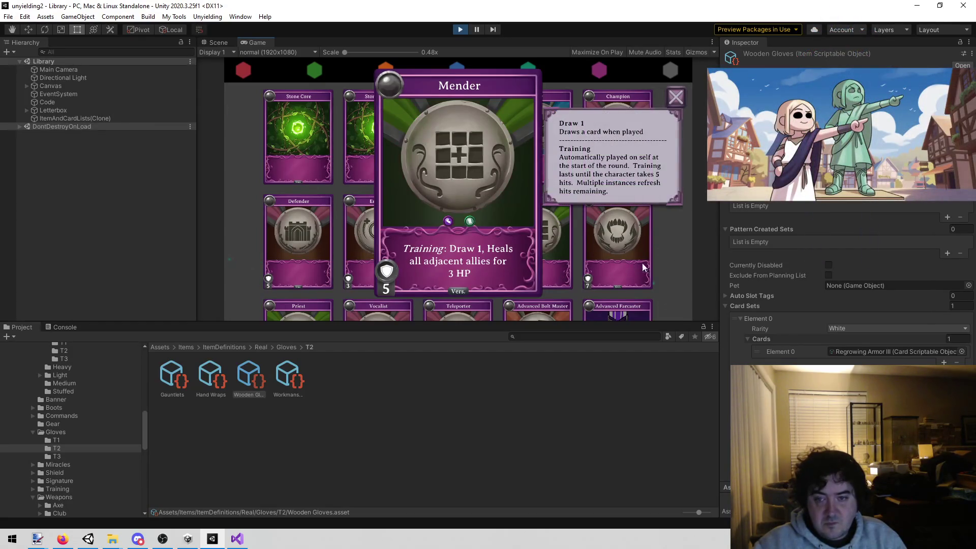
{"action": "left_click", "coordinate": [661, 261]}
{"action": "scroll", "coordinate": [662, 239], "scroll_direction": "down", "scroll_amount": 3}
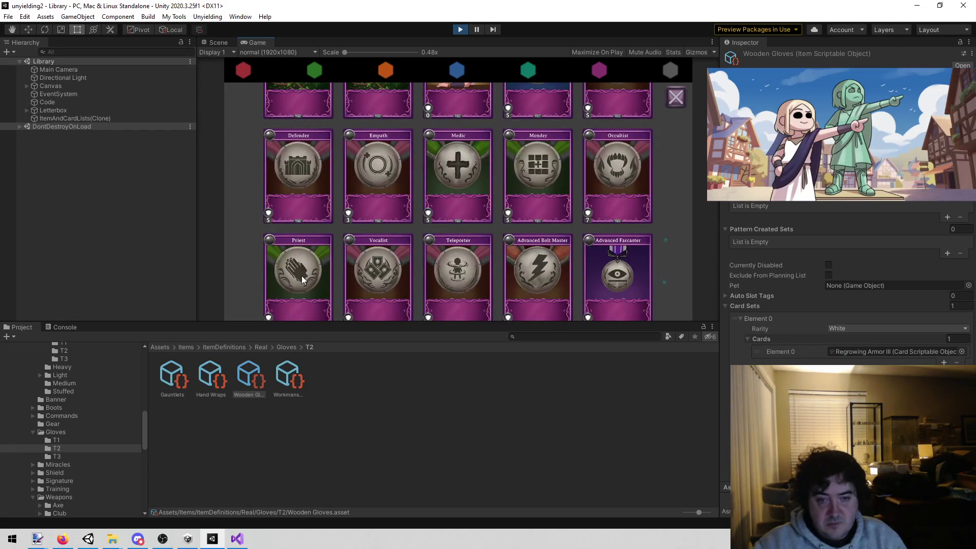
{"action": "scroll", "coordinate": [346, 252], "scroll_direction": "down", "scroll_amount": 7}
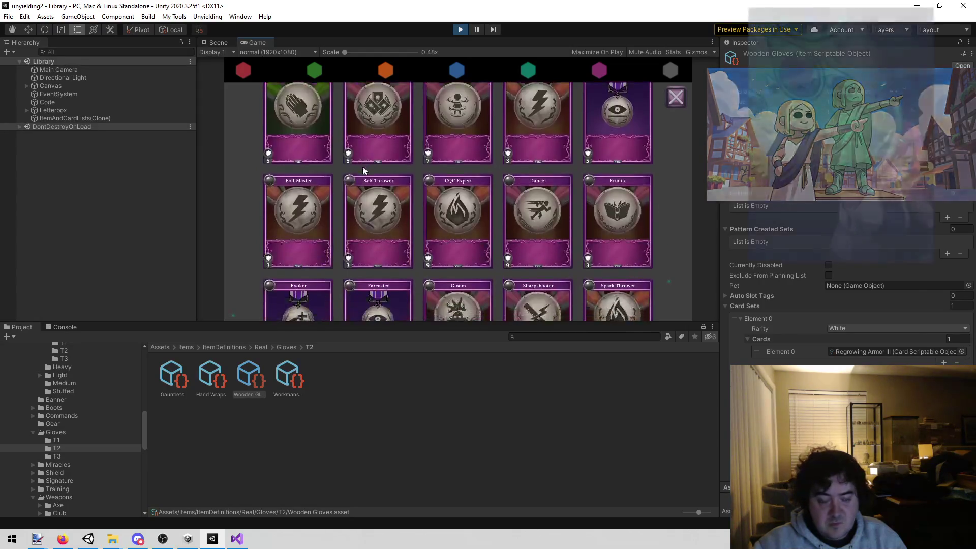
{"action": "left_click", "coordinate": [458, 224]}
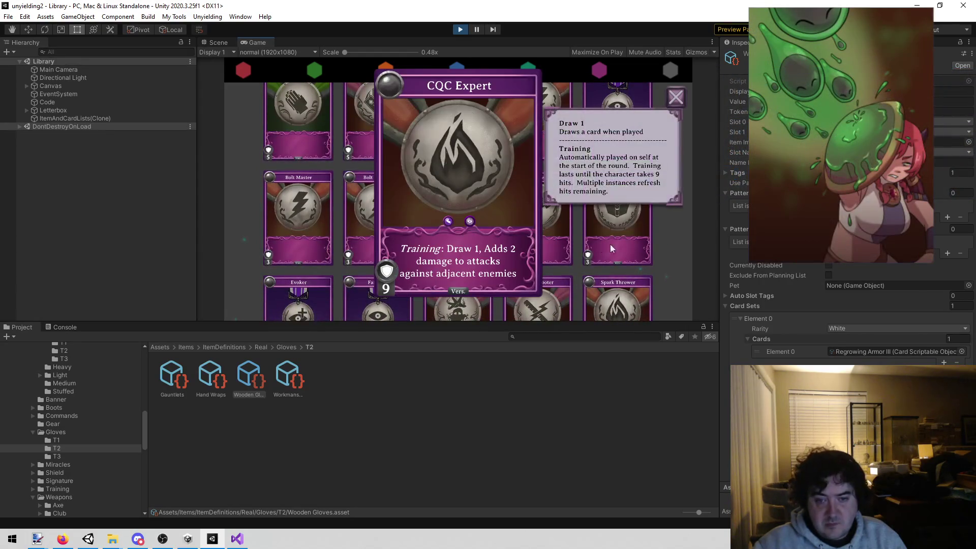
{"action": "left_click", "coordinate": [672, 245]}
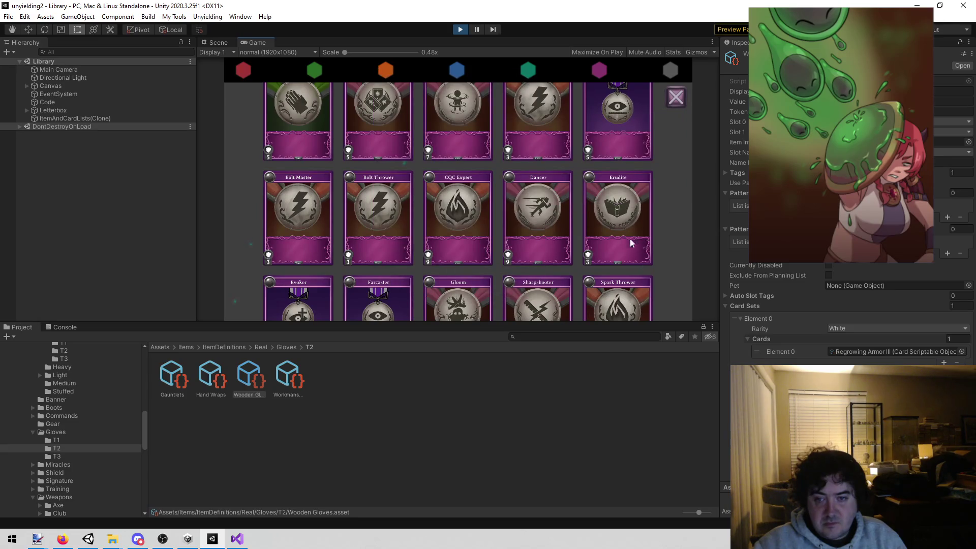
{"action": "left_click", "coordinate": [523, 226]}
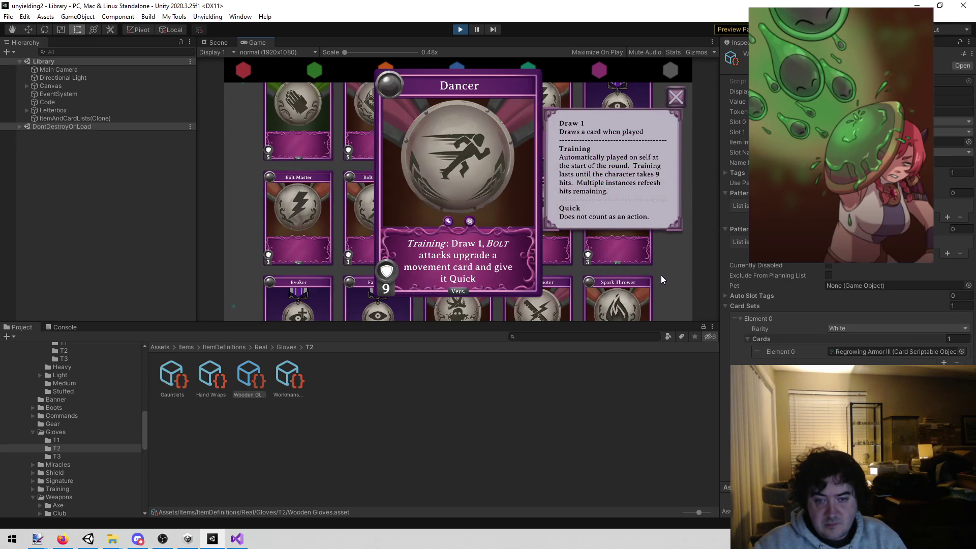
{"action": "left_click", "coordinate": [660, 276]}
{"action": "scroll", "coordinate": [657, 269], "scroll_direction": "down", "scroll_amount": 3}
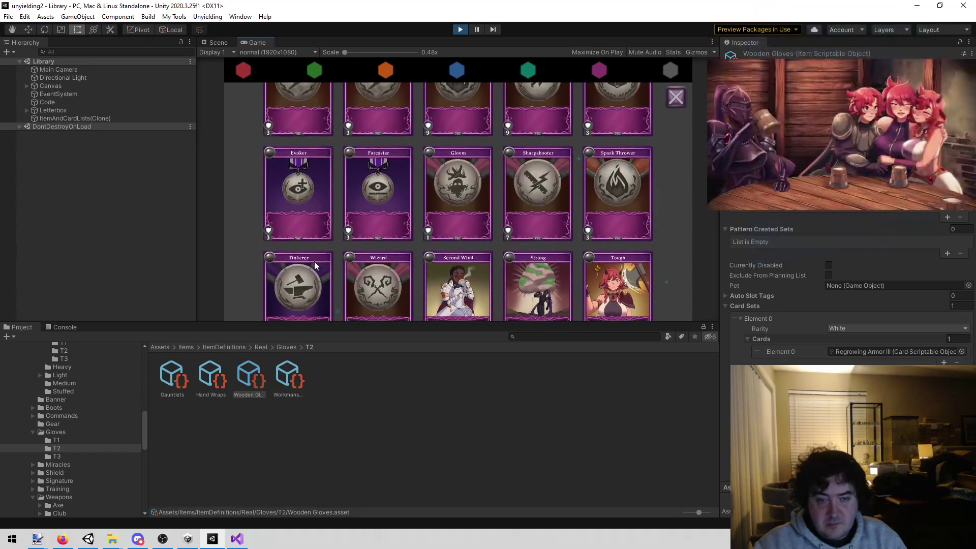
{"action": "scroll", "coordinate": [340, 219], "scroll_direction": "down", "scroll_amount": 3}
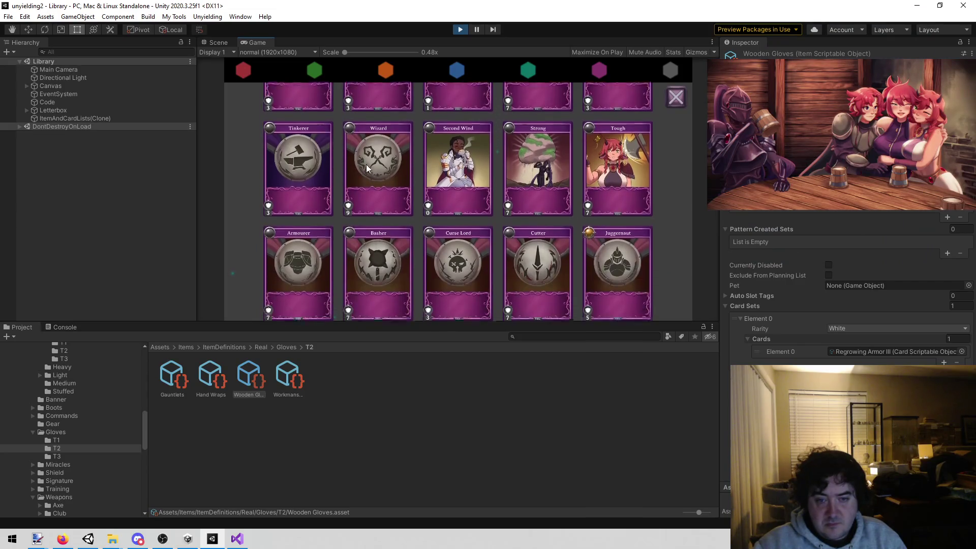
{"action": "left_click", "coordinate": [308, 235]}
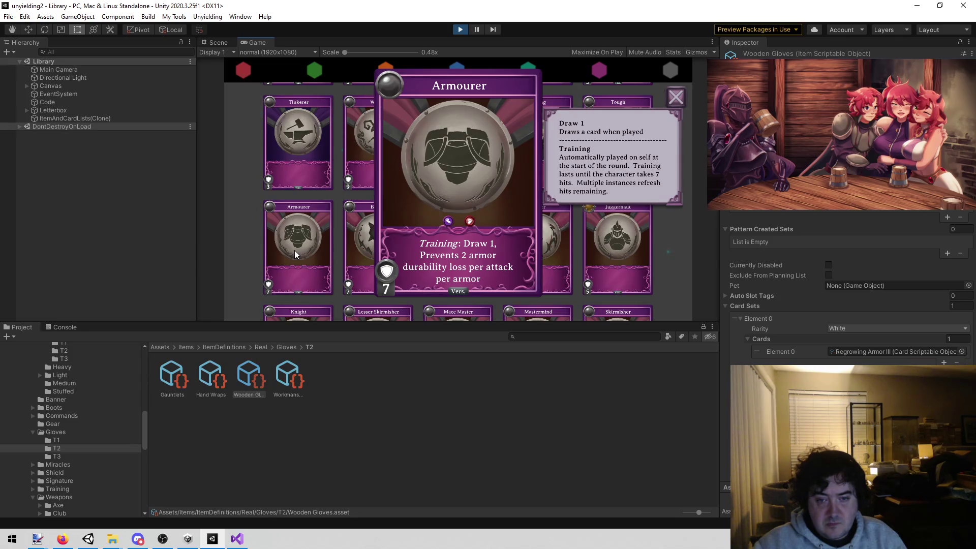
{"action": "left_click", "coordinate": [333, 188]}
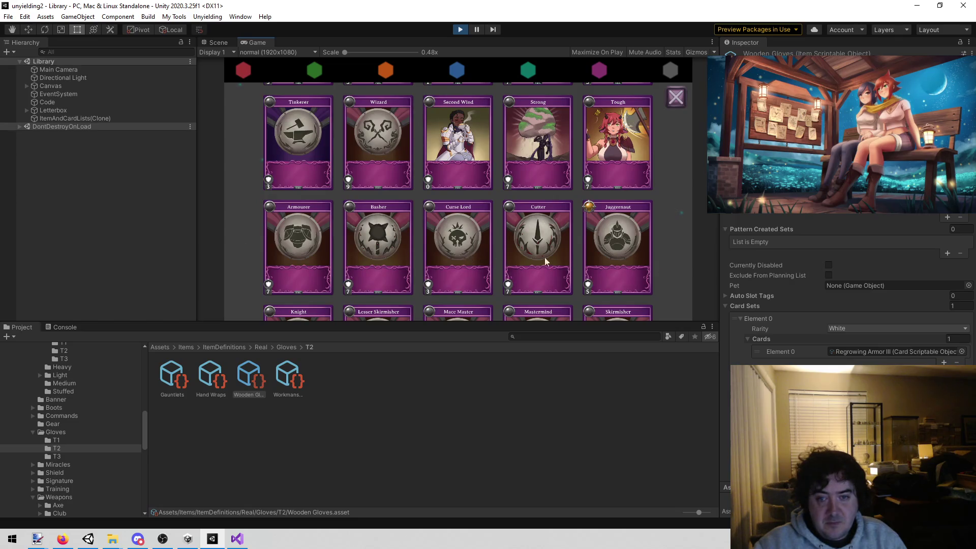
{"action": "scroll", "coordinate": [665, 280], "scroll_direction": "down", "scroll_amount": 3}
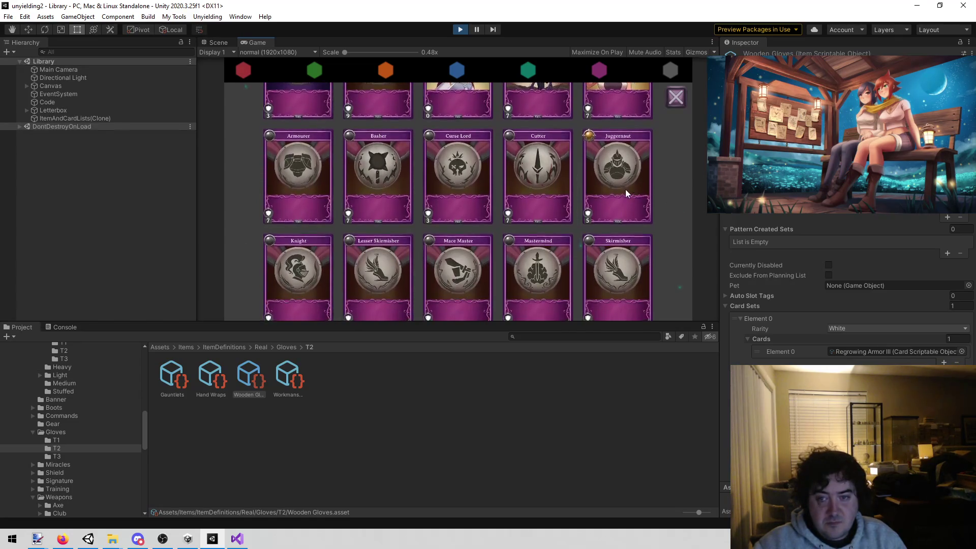
{"action": "left_click", "coordinate": [625, 190]}
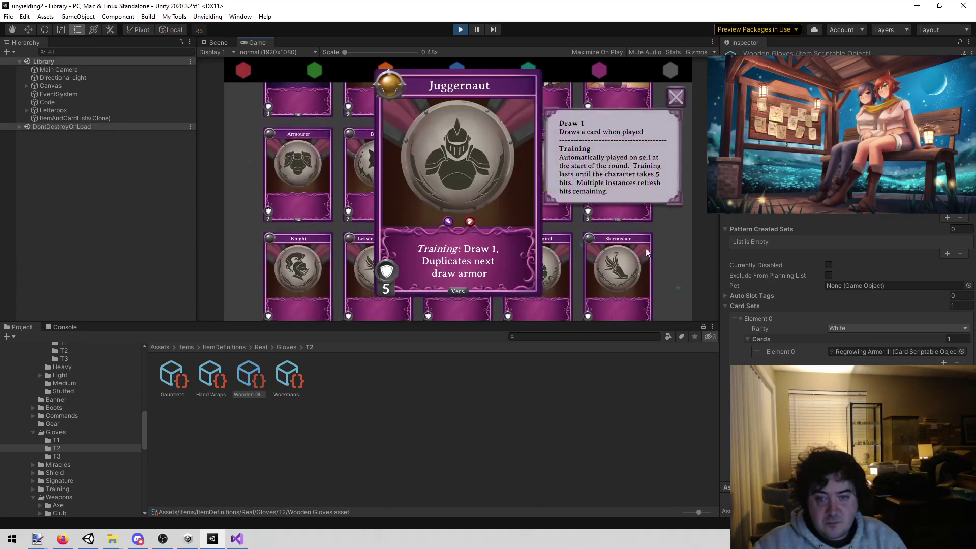
{"action": "left_click", "coordinate": [663, 293]}
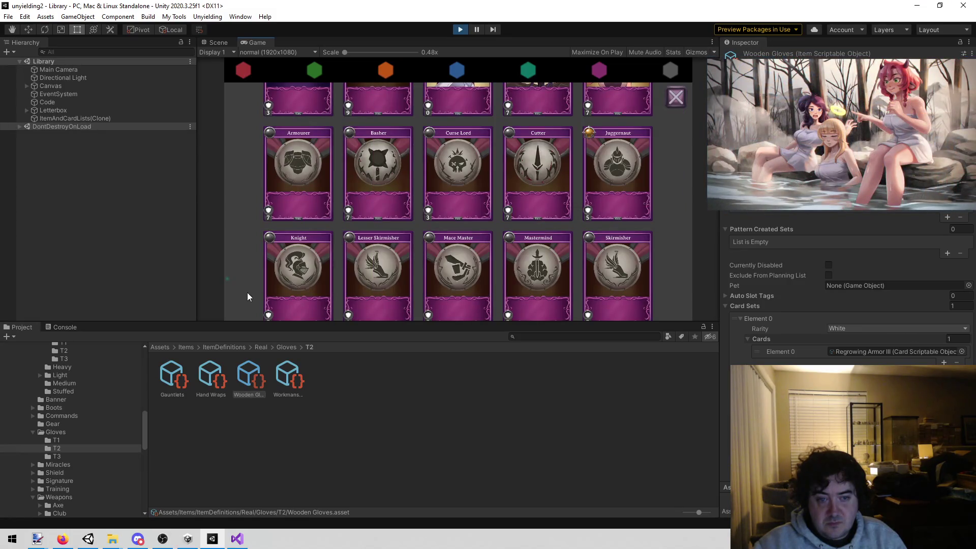
{"action": "left_click", "coordinate": [299, 283]}
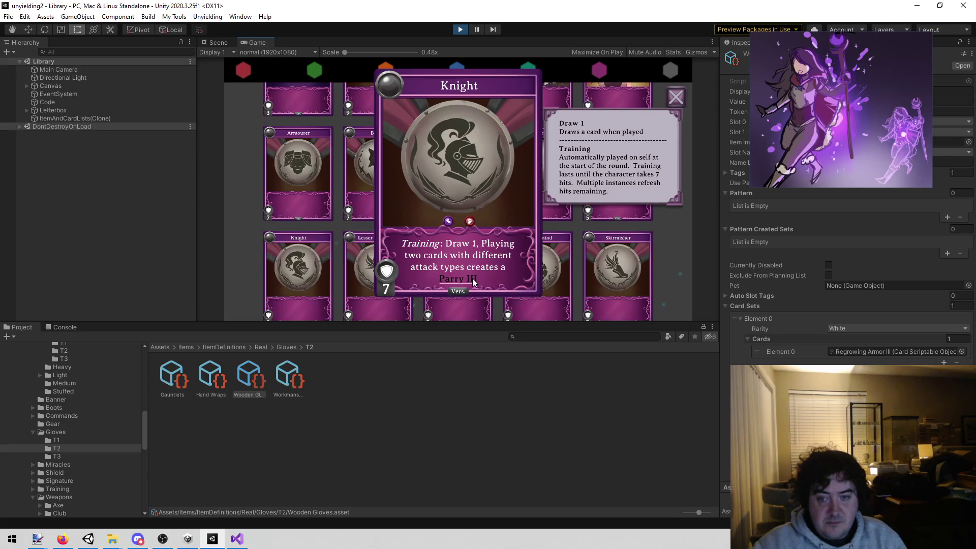
{"action": "left_click", "coordinate": [666, 280]}
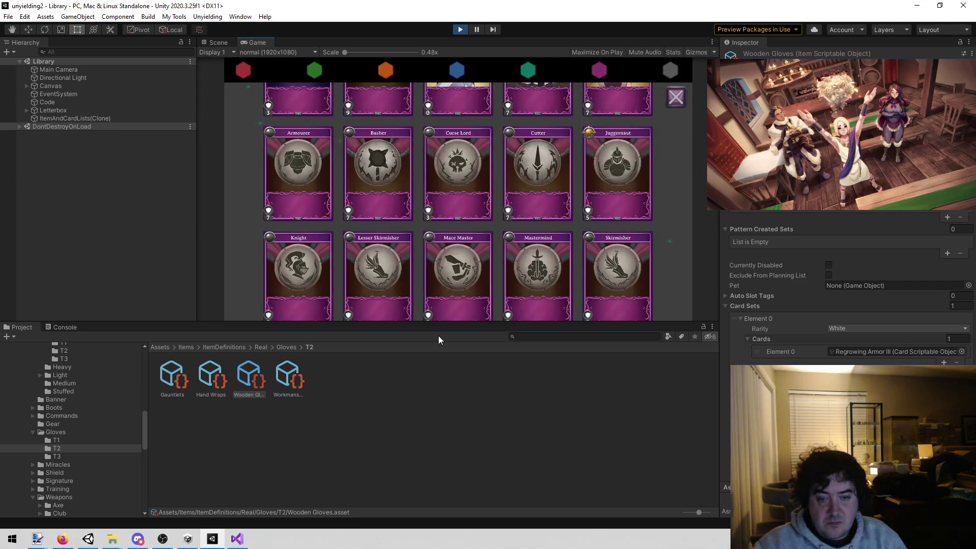
Search the Project panel for 'knight', then 'jugg', and inspect the Juggernaut item.
{"action": "scroll", "coordinate": [72, 442], "scroll_direction": "up", "scroll_amount": 10}
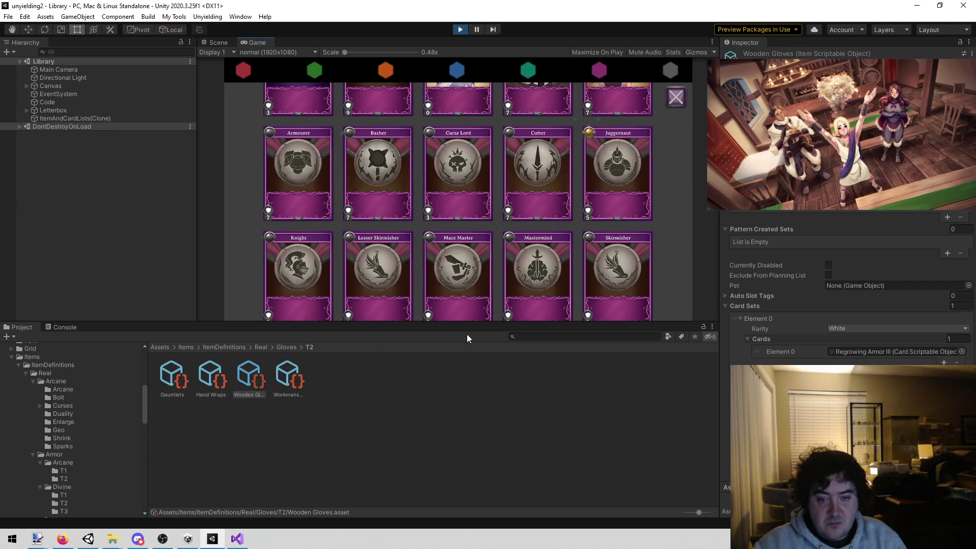
{"action": "type", "text": "knight"}
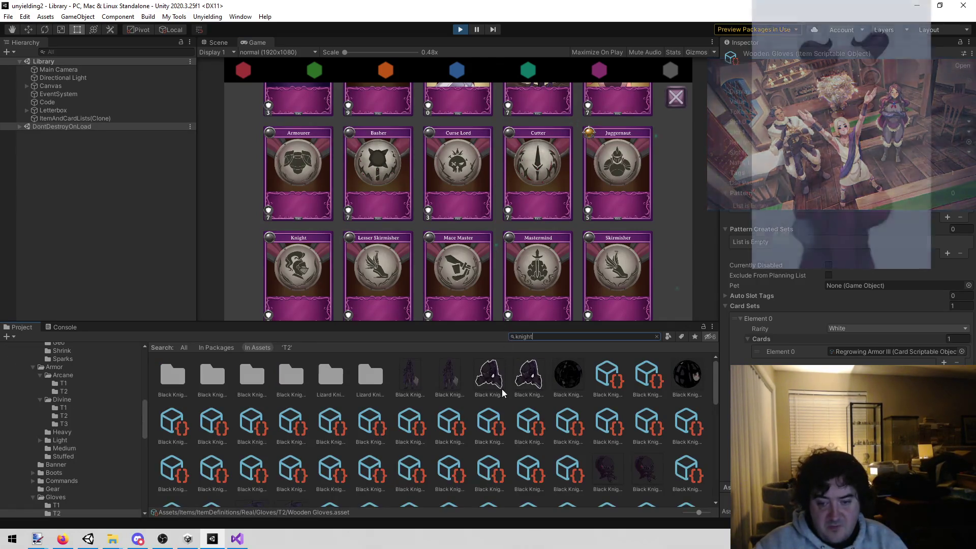
{"action": "scroll", "coordinate": [508, 401], "scroll_direction": "down", "scroll_amount": 1}
{"action": "scroll", "coordinate": [508, 410], "scroll_direction": "down", "scroll_amount": 6}
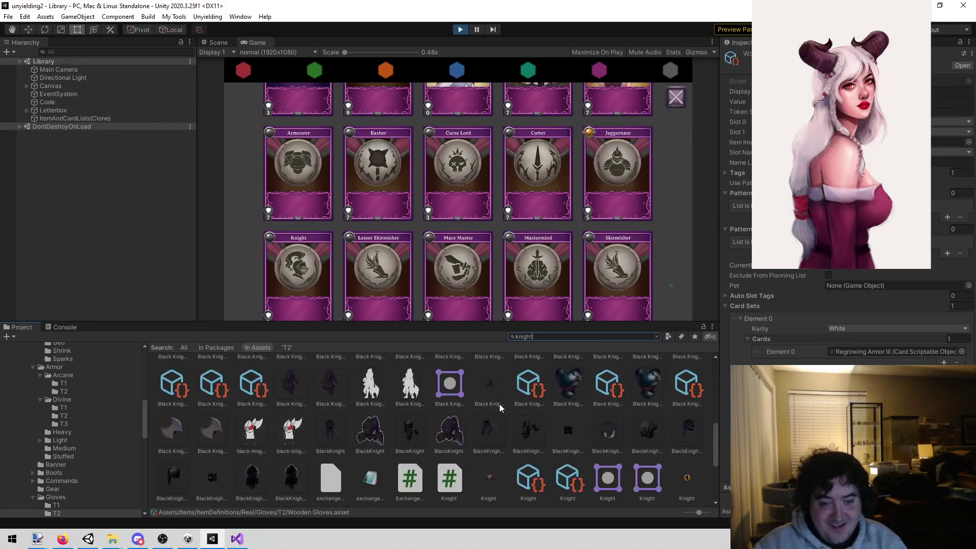
{"action": "scroll", "coordinate": [480, 400], "scroll_direction": "up", "scroll_amount": 4}
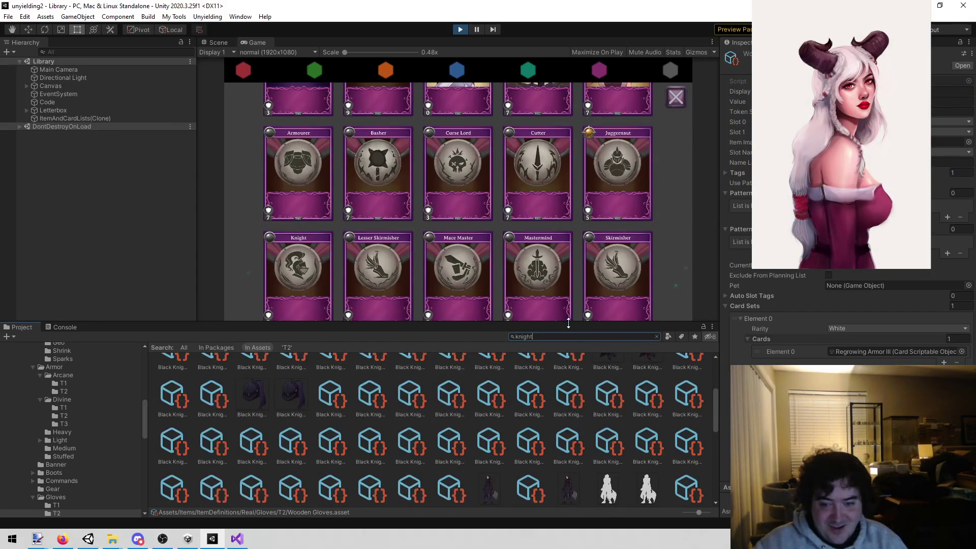
{"action": "key", "text": "BackSpace"}
{"action": "key", "text": "BackSpace"}
{"action": "key", "text": "BackSpace"}
{"action": "type", "text": "jugg"}
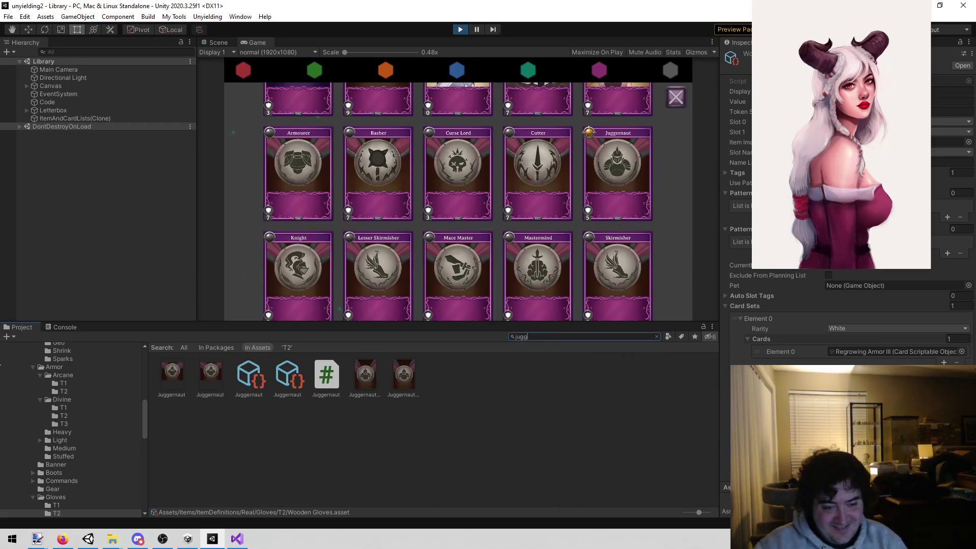
{"action": "left_click", "coordinate": [246, 375]}
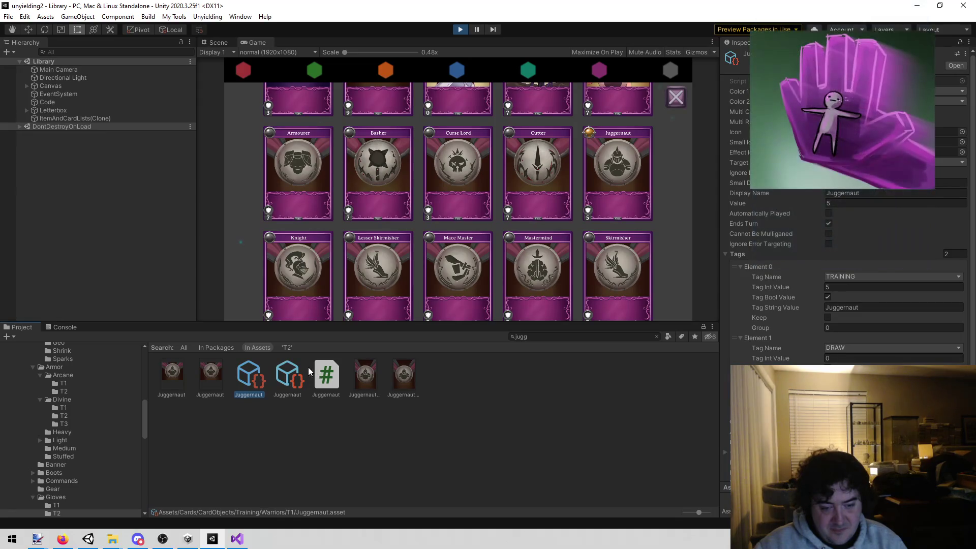
{"action": "left_click", "coordinate": [288, 375]}
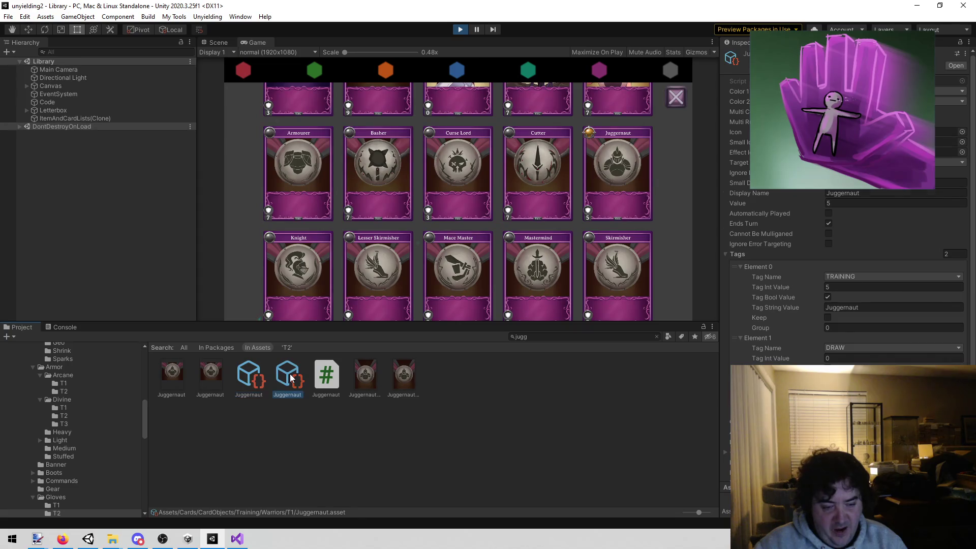
Clear the search, open the Knight item in Training/Physical, and return to the World 2 notes.
{"action": "left_click", "coordinate": [560, 337]}
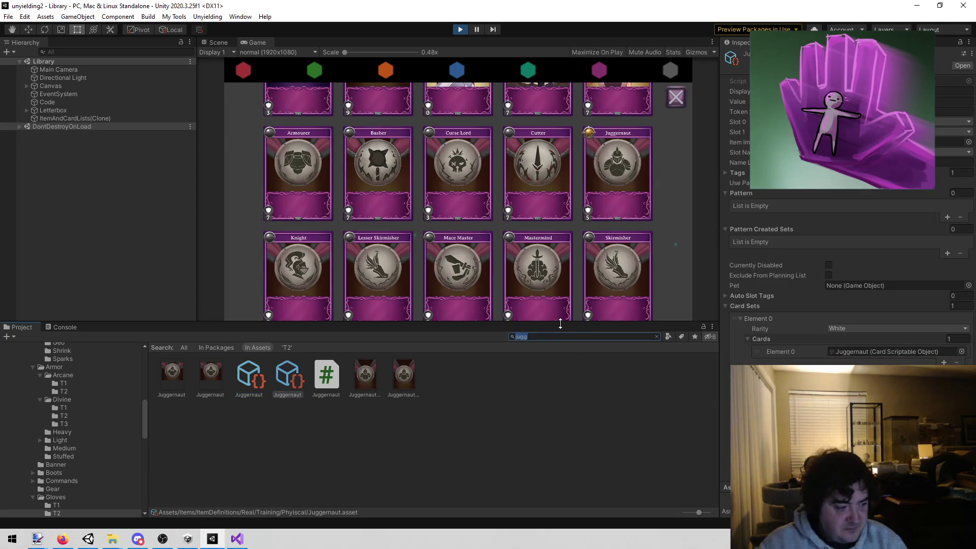
{"action": "key", "text": "BackSpace"}
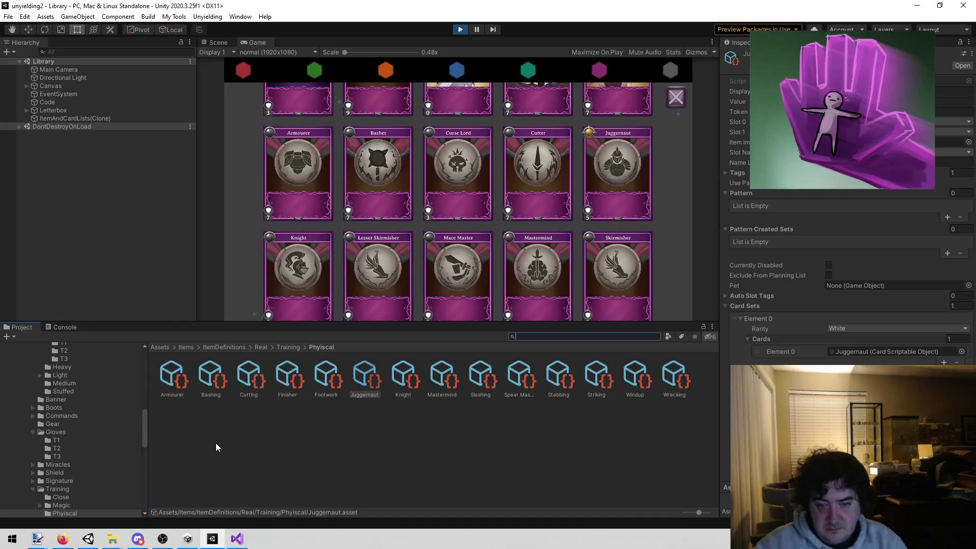
{"action": "left_click", "coordinate": [411, 381]}
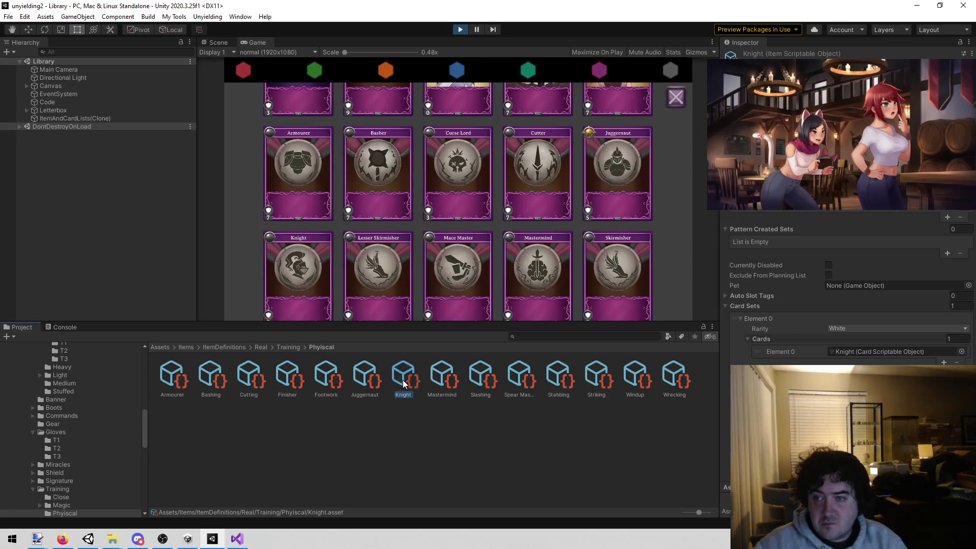
{"action": "left_click", "coordinate": [237, 538]}
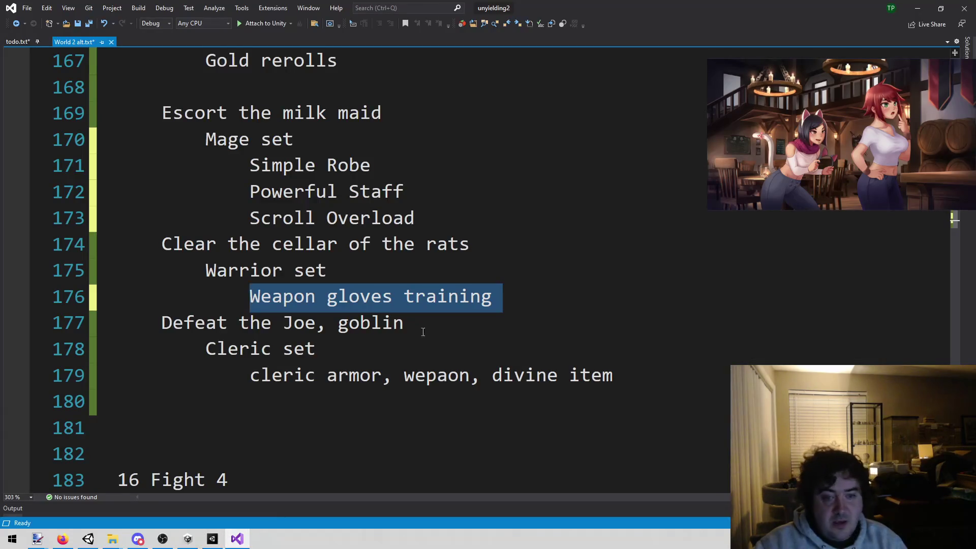
Replace the Weapon gloves training reward with Knight and Bandages on separate lines.
{"action": "left_click", "coordinate": [576, 300]}
{"action": "key", "text": "ctrl+shift+Left"}
{"action": "key", "text": "ctrl+shift+Left"}
{"action": "key", "text": "ctrl+shift+Left"}
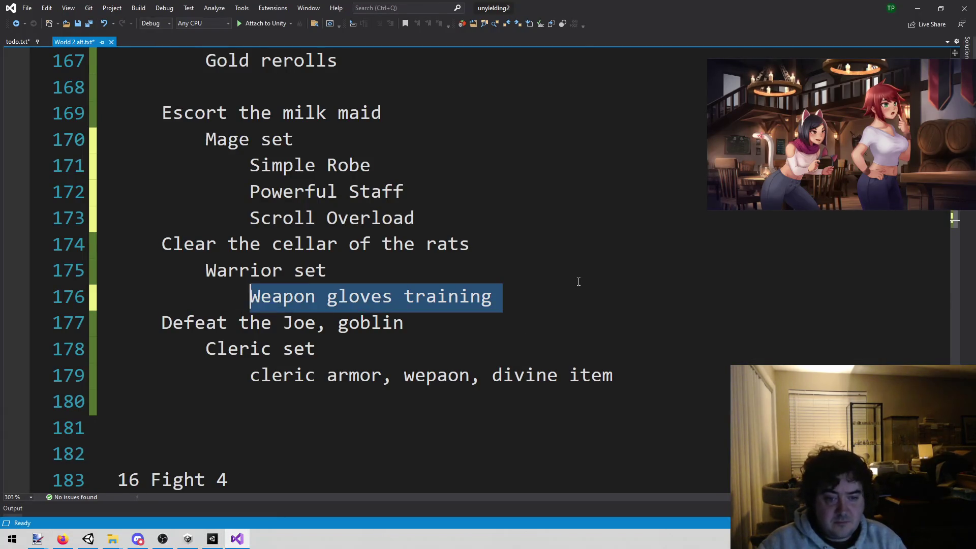
{"action": "key", "text": "BackSpace"}
{"action": "type", "text": "Knight"}
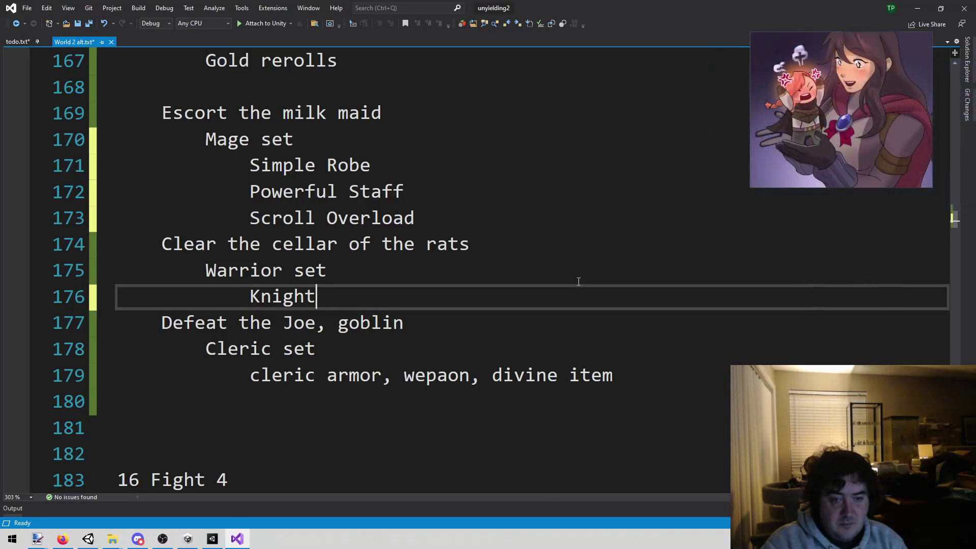
{"action": "key", "text": "Return"}
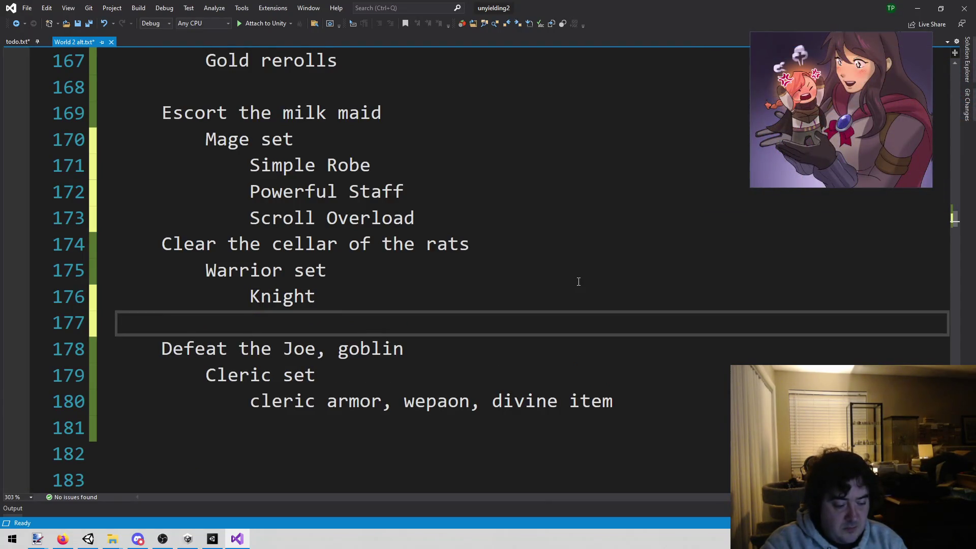
{"action": "type", "text": "Bandages"}
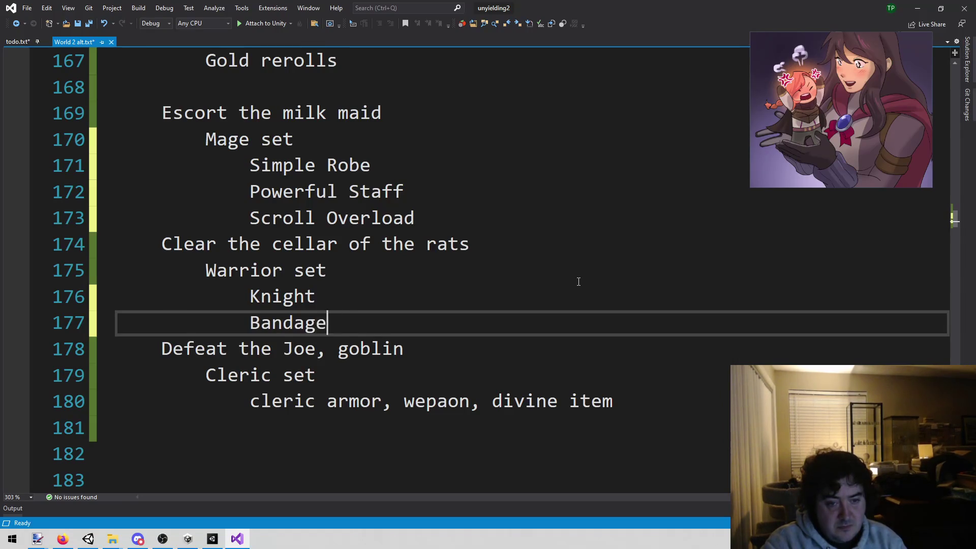
{"action": "key", "text": "Return"}
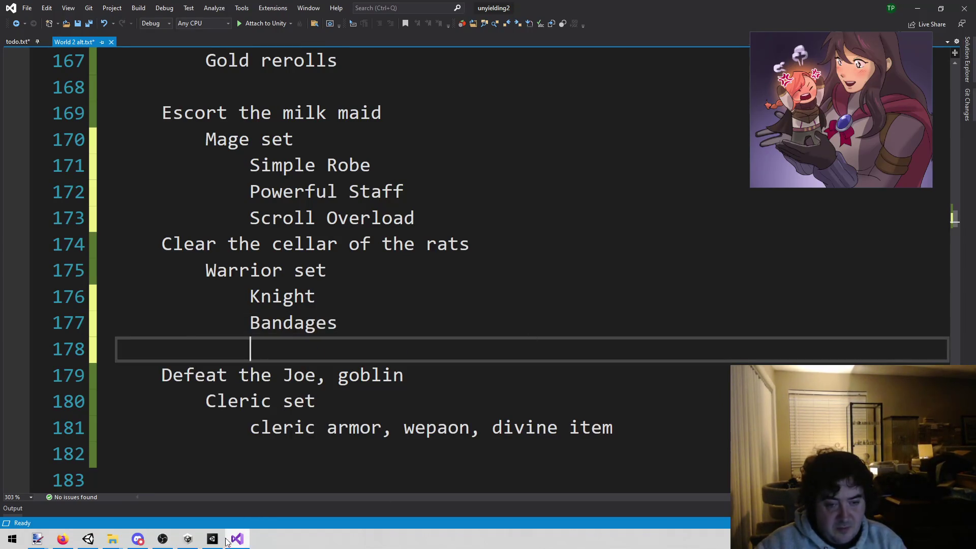
Search Unity's Project panel for 'bandages'.
{"action": "left_click", "coordinate": [213, 539]}
{"action": "left_click", "coordinate": [620, 337]}
{"action": "type", "text": "bandages"}
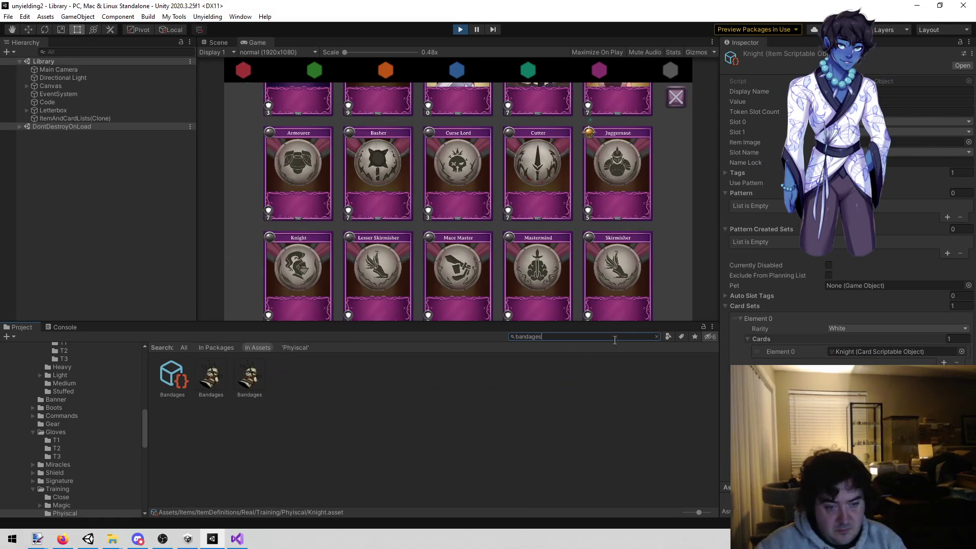
Inspect the Bandages item, clear the search, and open the Gloves T2 folder.
{"action": "left_click", "coordinate": [174, 371]}
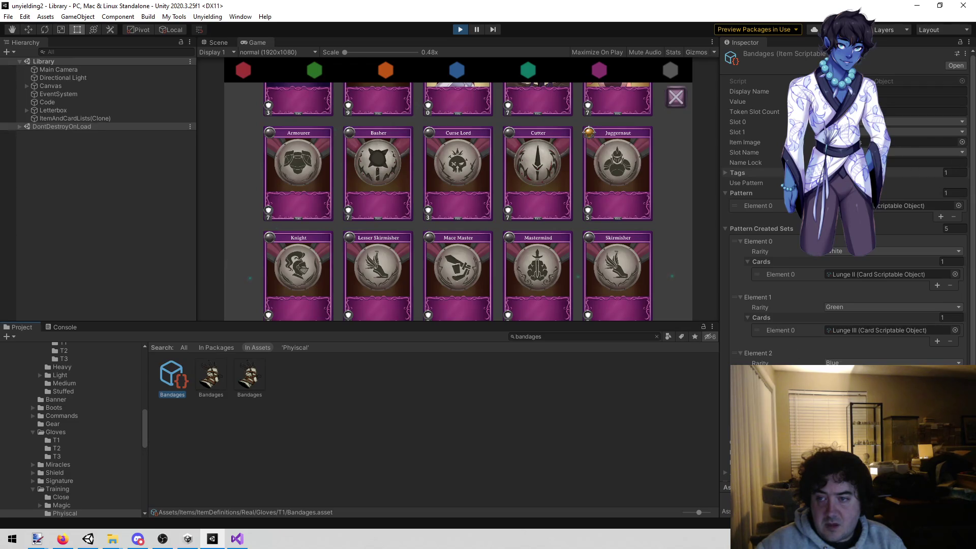
{"action": "left_click", "coordinate": [656, 336]}
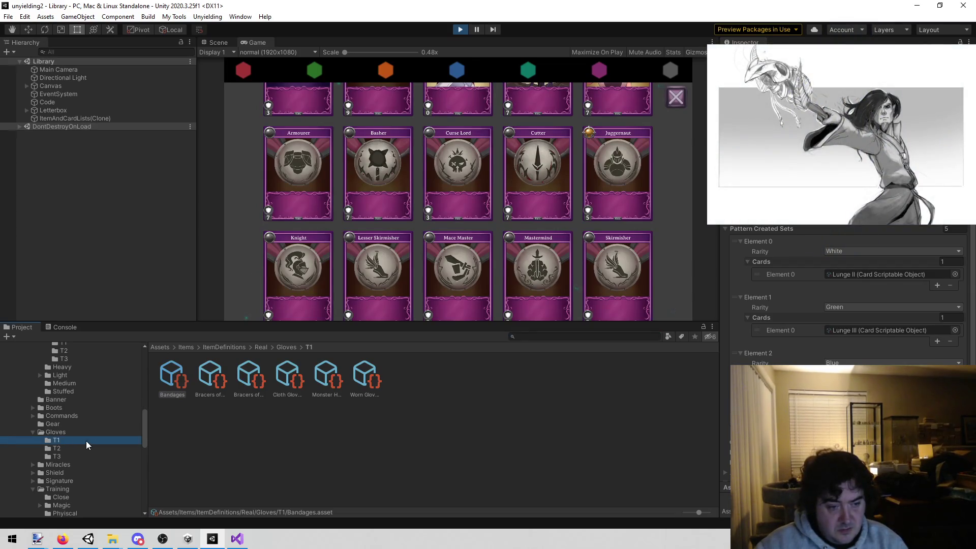
{"action": "left_click", "coordinate": [84, 447]}
Compare Workmans Gloves, Wooden Gloves and Hand Wraps, copy the Hand Wraps name, and return to the notes.
{"action": "left_click", "coordinate": [289, 374]}
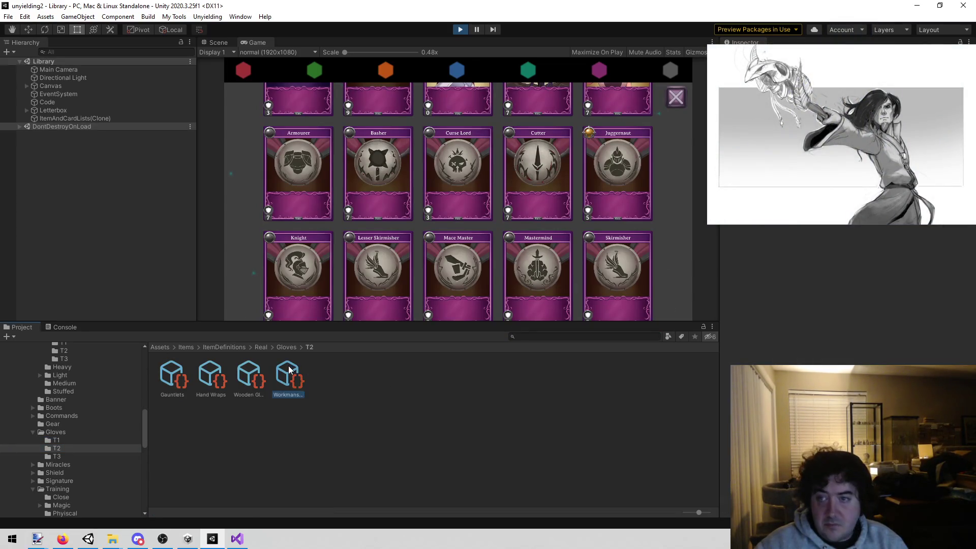
{"action": "left_click", "coordinate": [243, 376]}
{"action": "left_click", "coordinate": [221, 375]}
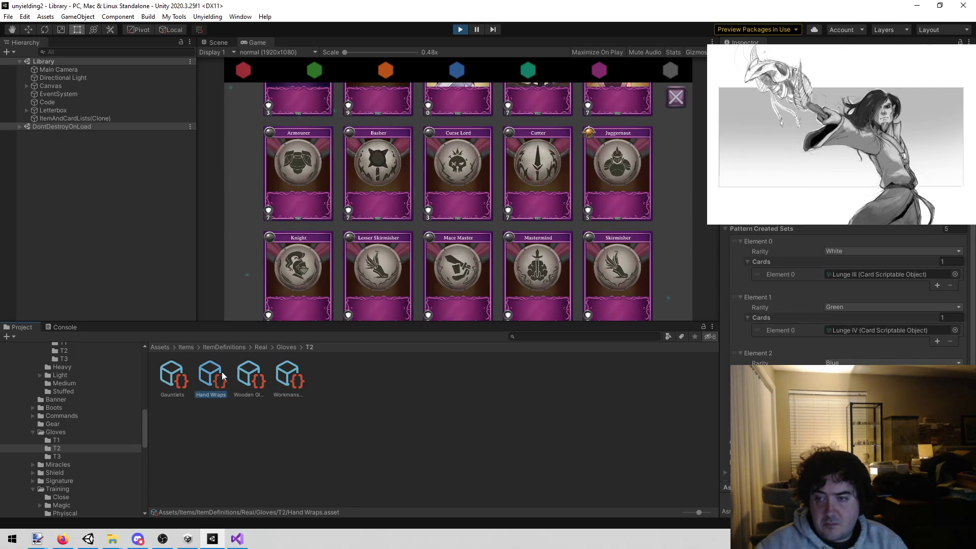
{"action": "left_click", "coordinate": [219, 395]}
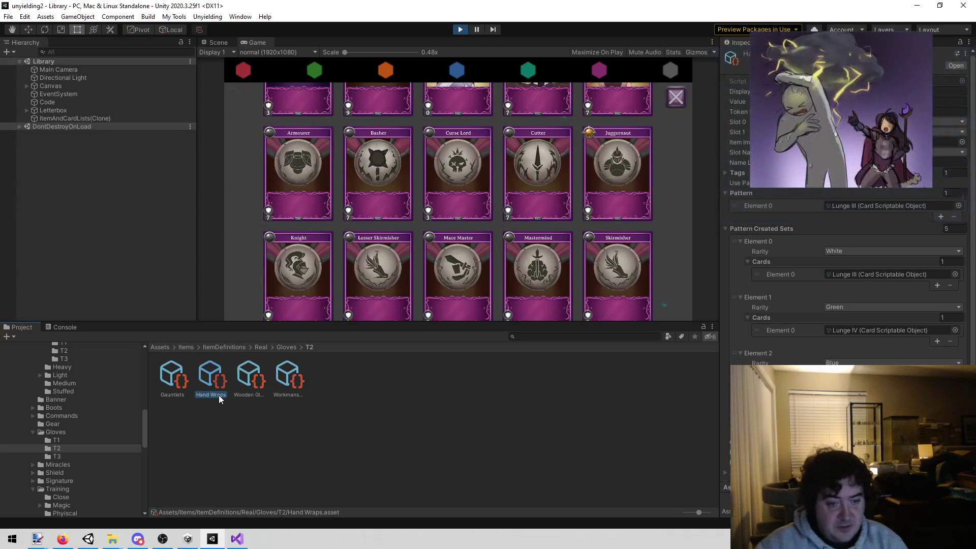
{"action": "left_click", "coordinate": [235, 538]}
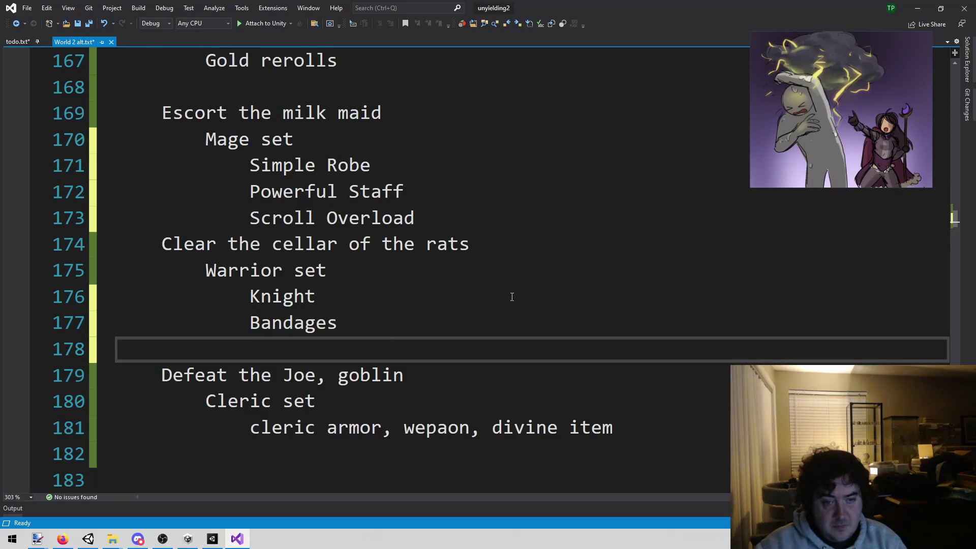
Paste 'Hand Wraps' over the Bandages entry on line 177 and save the notes.
{"action": "key", "text": "Up"}
{"action": "key", "text": "Home"}
{"action": "key", "text": "shift+End"}
{"action": "type", "text": "Hand Wraps"}
{"action": "key", "text": "ctrl+shift+b"}
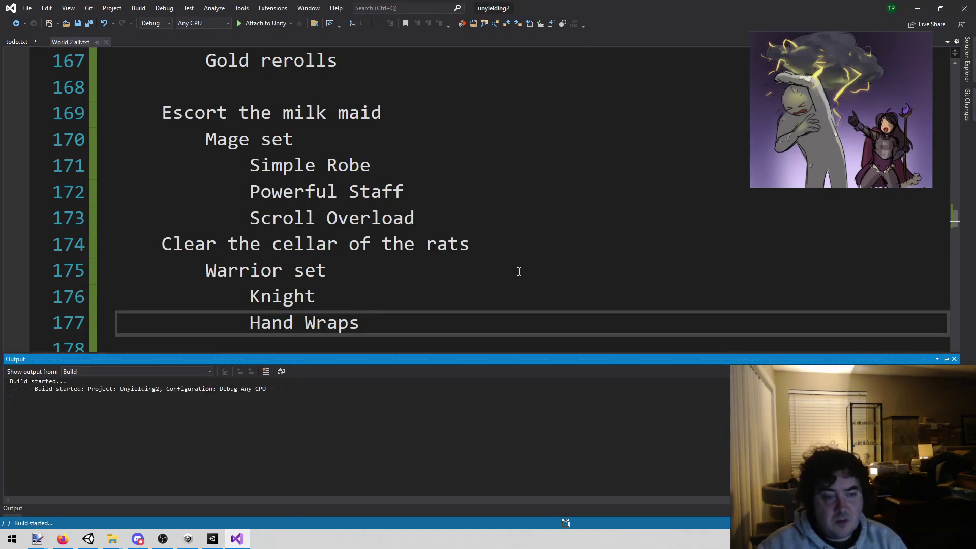
Review the Knight and Hand Wraps lines of the Warrior set before going back to Unity.
{"action": "left_click", "coordinate": [276, 350]}
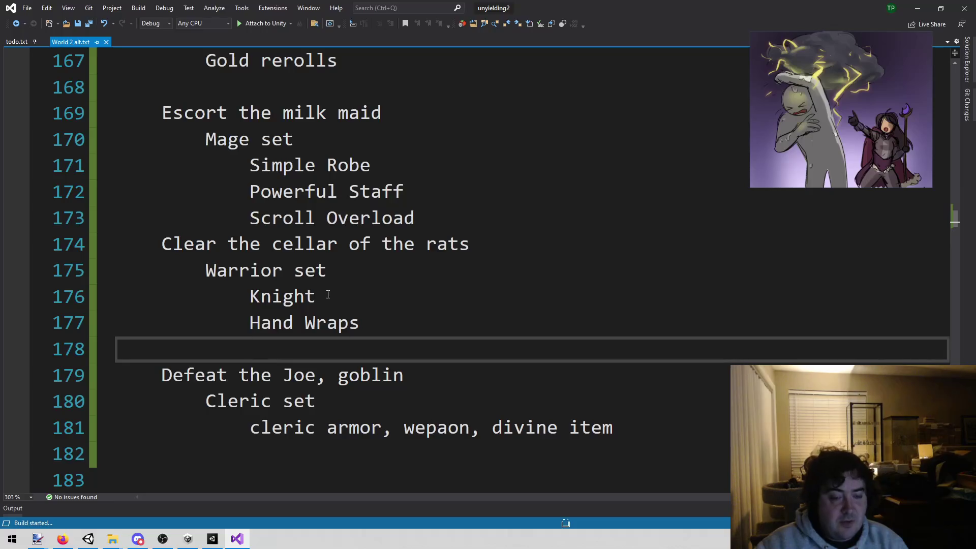
{"action": "left_click_drag", "start_coordinate": [257, 307], "coordinate": [374, 315]}
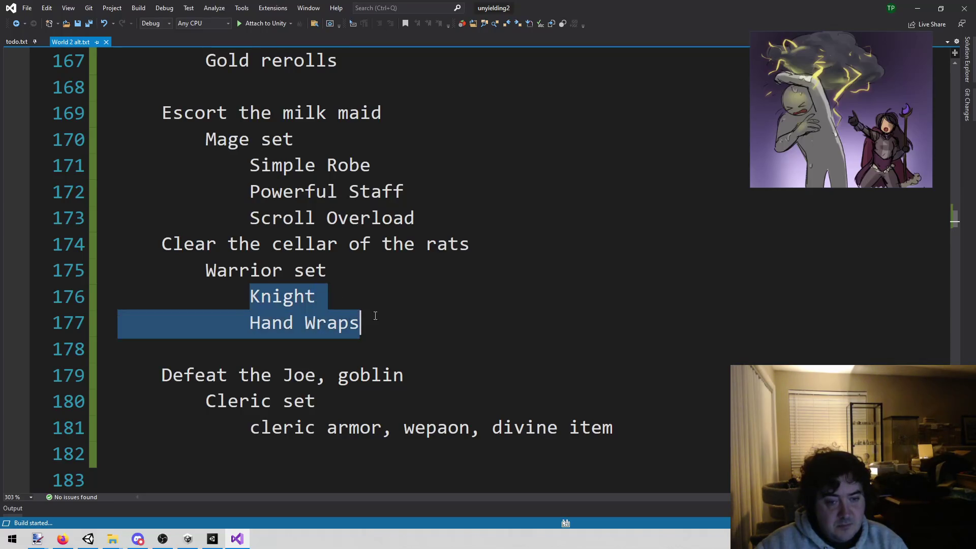
{"action": "left_click", "coordinate": [301, 348]}
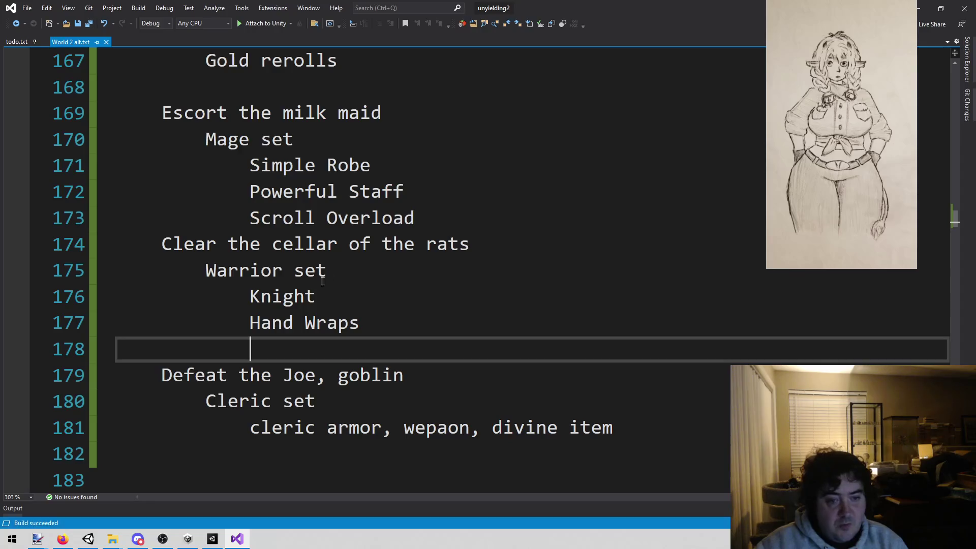
{"action": "left_click_drag", "start_coordinate": [251, 296], "coordinate": [316, 297]}
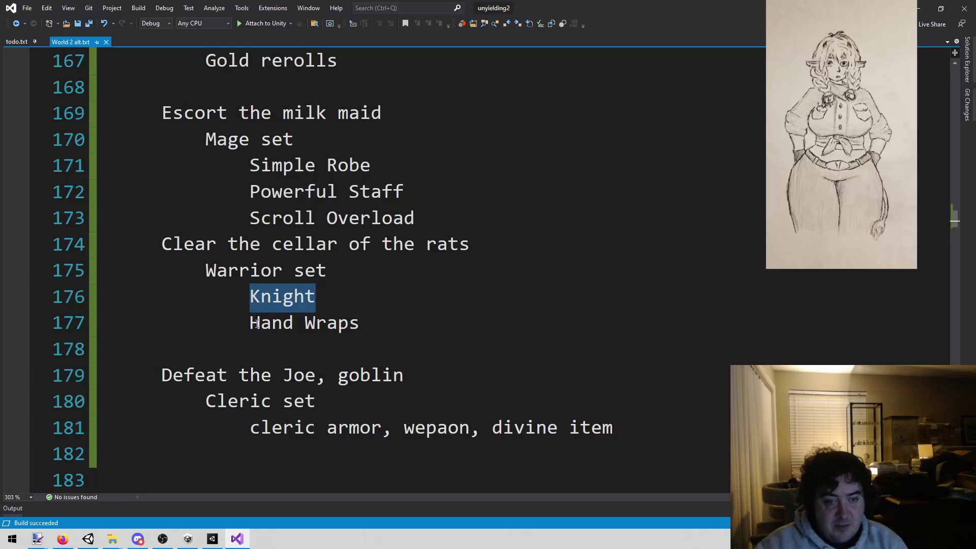
{"action": "left_click", "coordinate": [213, 539]}
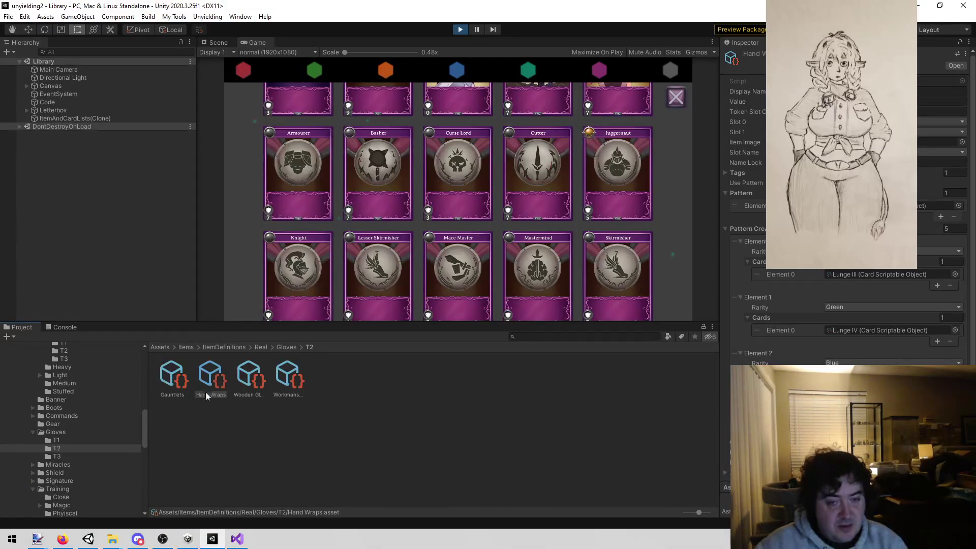
Exit play mode and collapse the Arcane, Armor, Gloves and Training folders to reveal Weapons.
{"action": "left_click", "coordinate": [459, 30]}
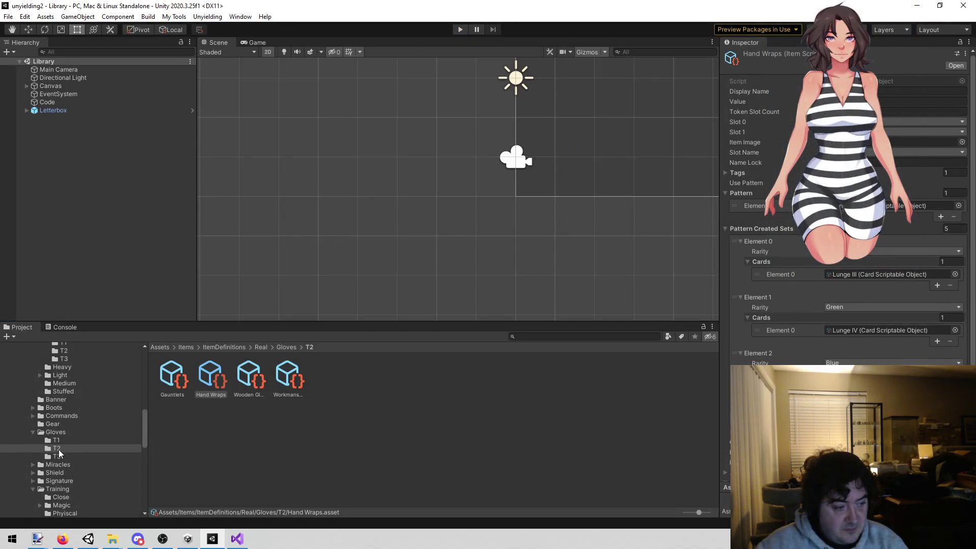
{"action": "scroll", "coordinate": [59, 452], "scroll_direction": "up", "scroll_amount": 10}
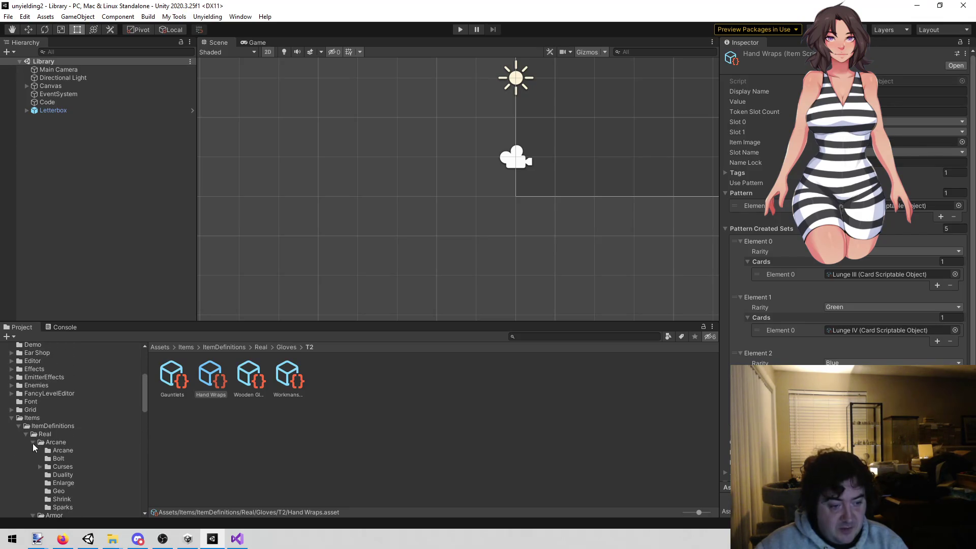
{"action": "left_click", "coordinate": [32, 442]}
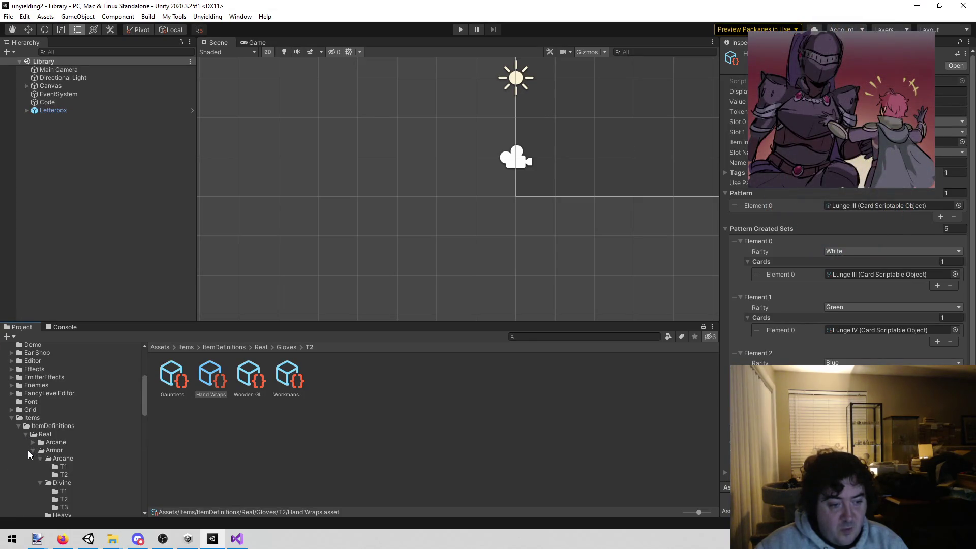
{"action": "left_click", "coordinate": [32, 450]}
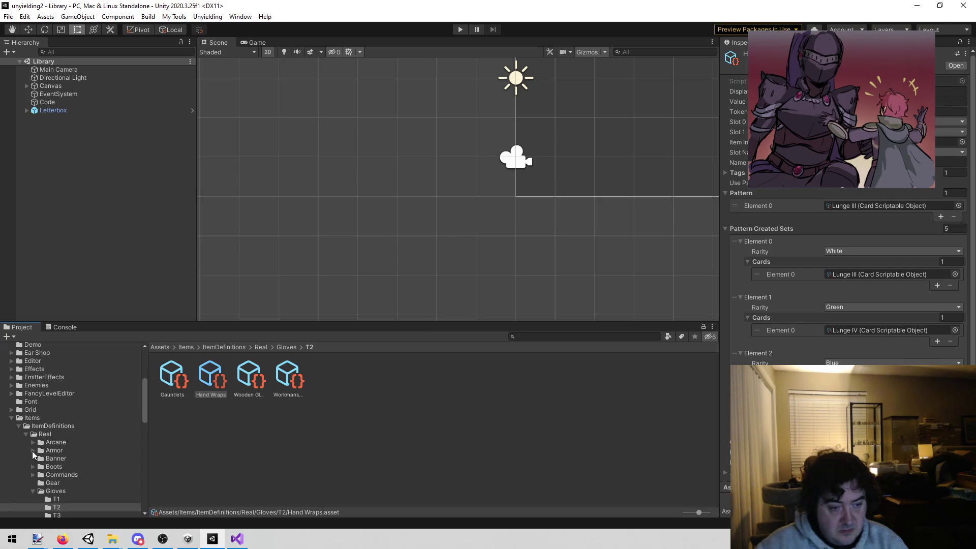
{"action": "scroll", "coordinate": [32, 450], "scroll_direction": "down", "scroll_amount": 4}
{"action": "left_click", "coordinate": [34, 430]}
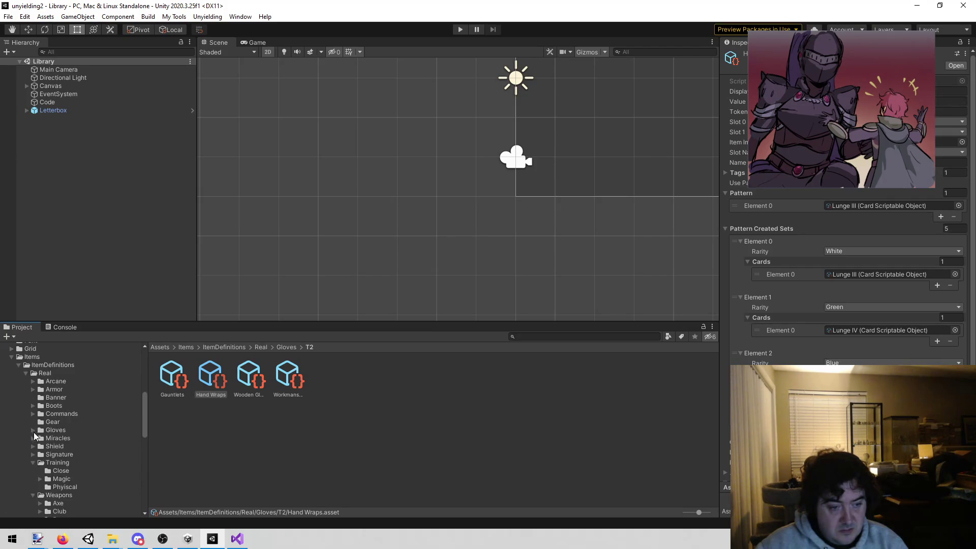
{"action": "left_click", "coordinate": [32, 461]}
{"action": "scroll", "coordinate": [33, 458], "scroll_direction": "down", "scroll_amount": 6}
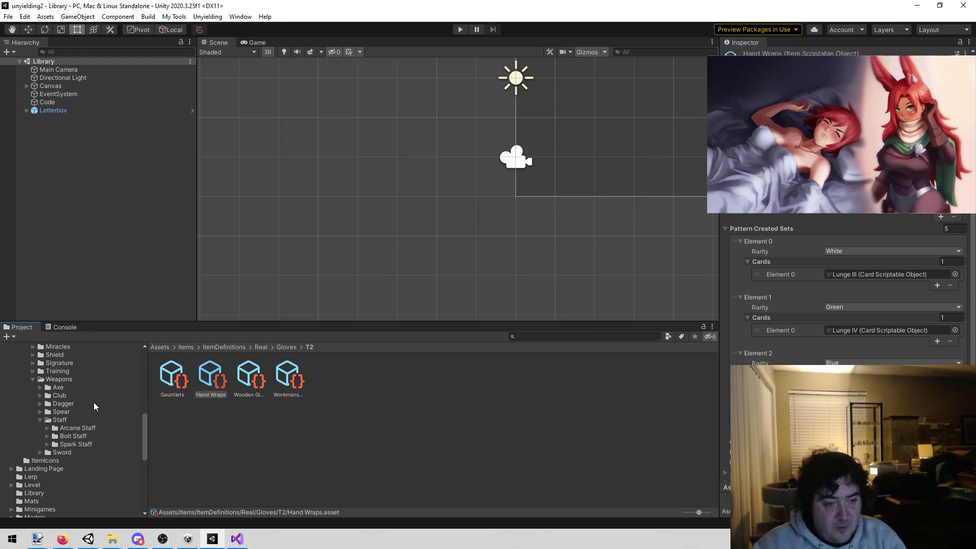
Open the Spear T2 and T3 folders and compare the Swordfish and Lava Spear card sets.
{"action": "left_click", "coordinate": [87, 413]}
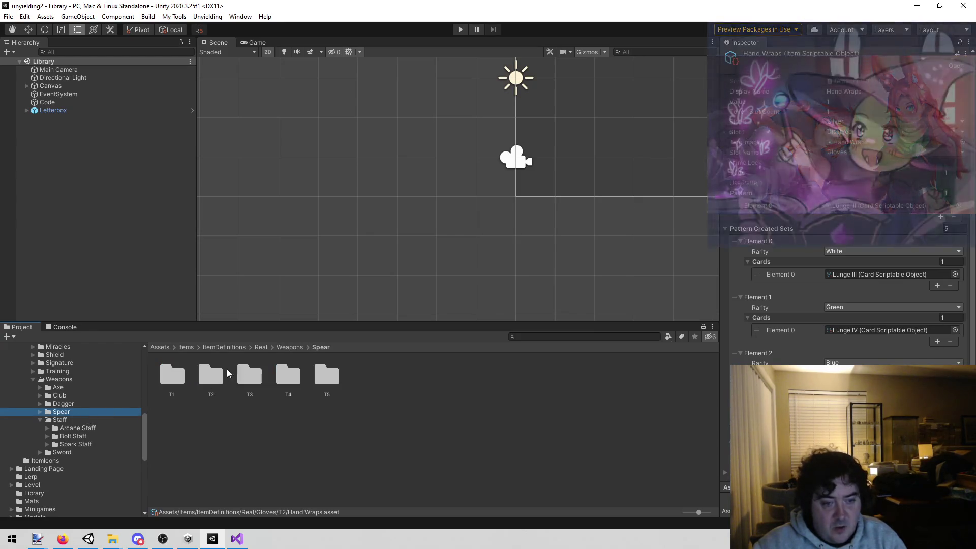
{"action": "double_click", "coordinate": [216, 373]}
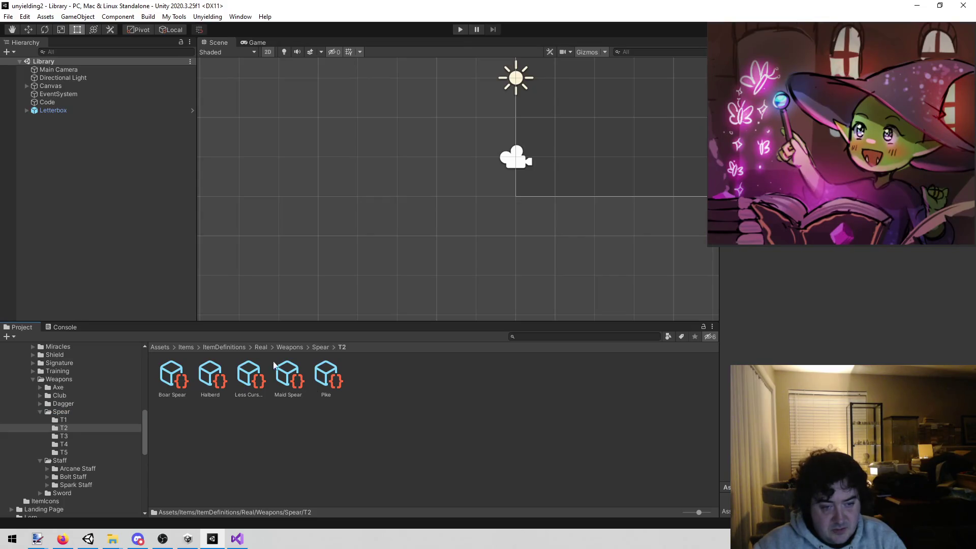
{"action": "left_click", "coordinate": [85, 435]}
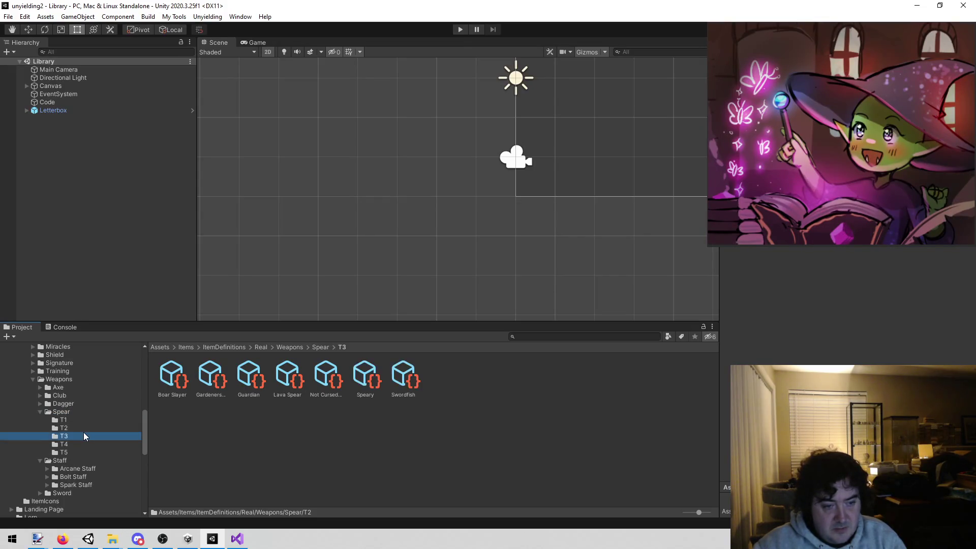
{"action": "left_click", "coordinate": [401, 372]}
{"action": "left_click", "coordinate": [295, 371]}
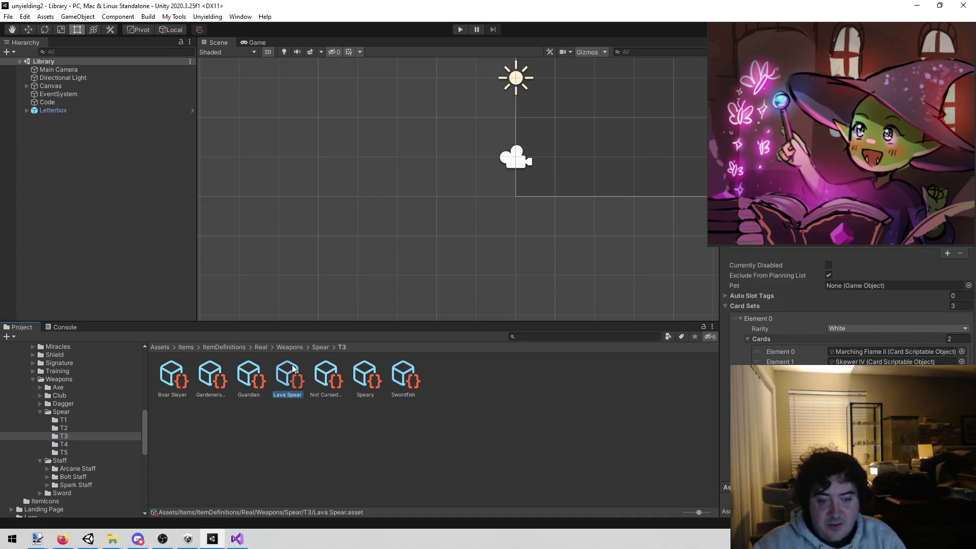
{"action": "left_click", "coordinate": [402, 379]}
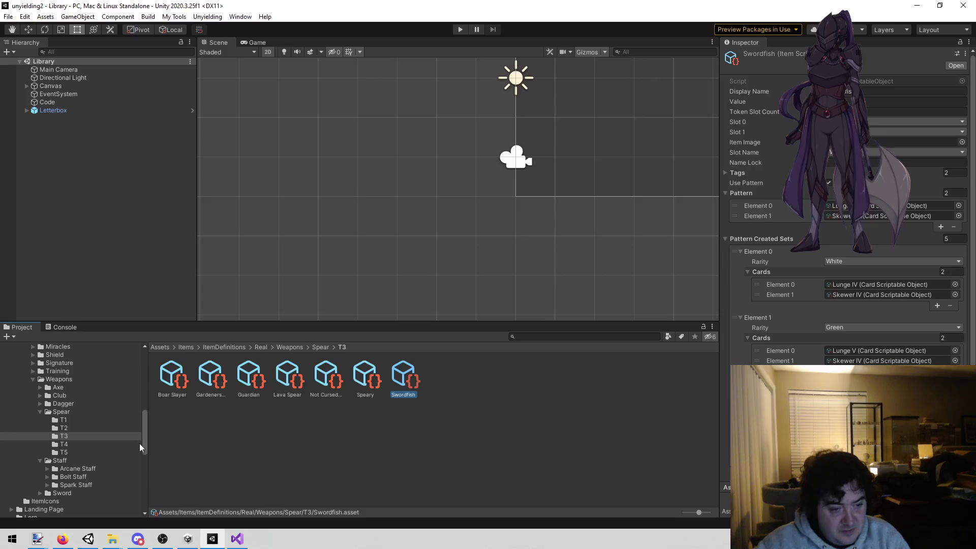
Collapse the Spear and Staff folders, expand Sword, and select its T2 folder.
{"action": "left_click", "coordinate": [41, 413]}
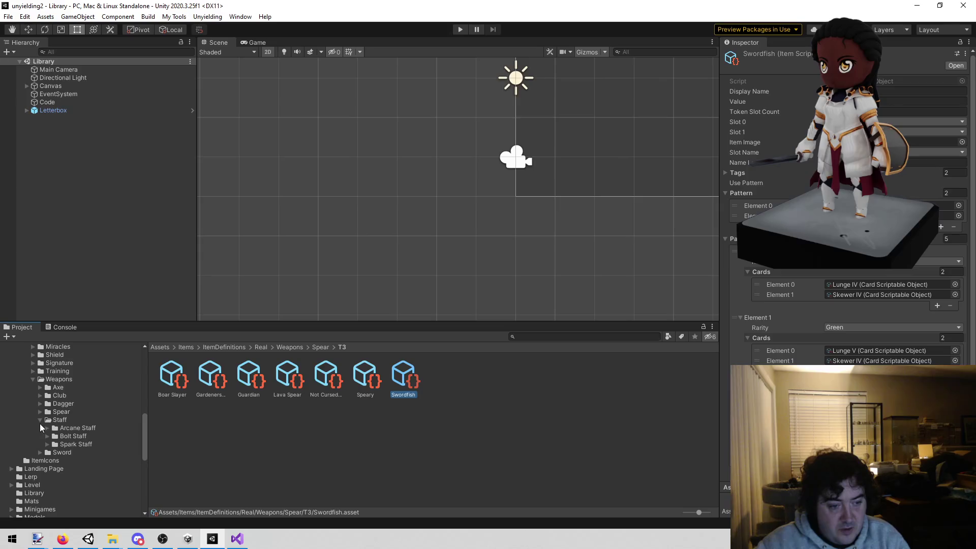
{"action": "left_click", "coordinate": [40, 421]}
{"action": "left_click", "coordinate": [53, 429]}
{"action": "left_click", "coordinate": [219, 377]}
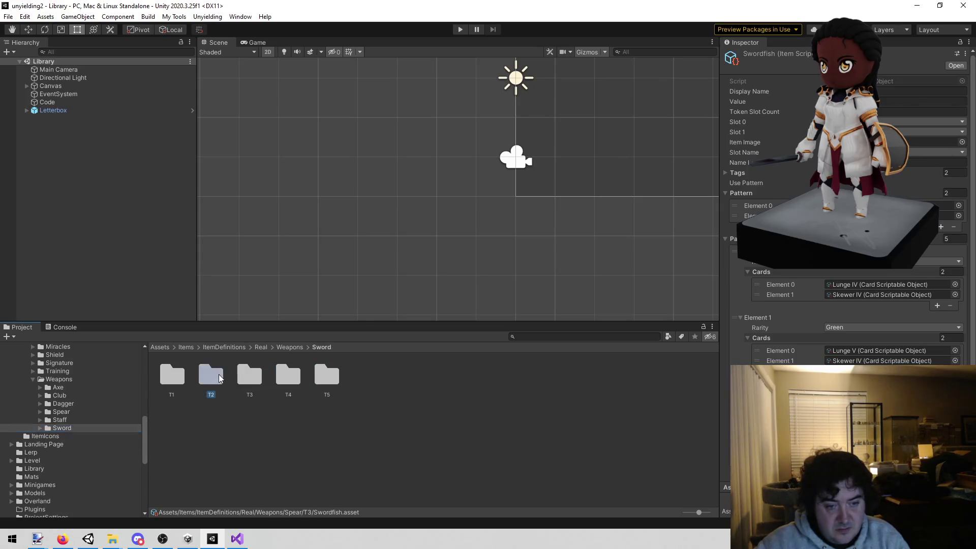
Inspect the tier 2 swords (Balanced Rapier, Short Sword, Two Handed Sword) and the tier 3 swords, starting with Beheader.
{"action": "double_click", "coordinate": [219, 377]}
{"action": "left_click", "coordinate": [171, 379]}
{"action": "key", "text": "Right"}
{"action": "key", "text": "Right"}
{"action": "key", "text": "Right"}
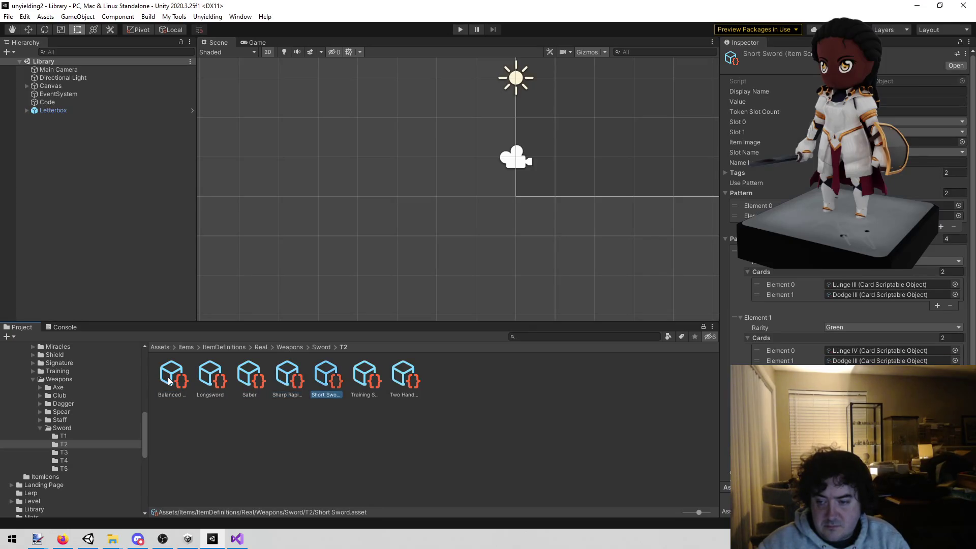
{"action": "key", "text": "Right"}
{"action": "key", "text": "Right"}
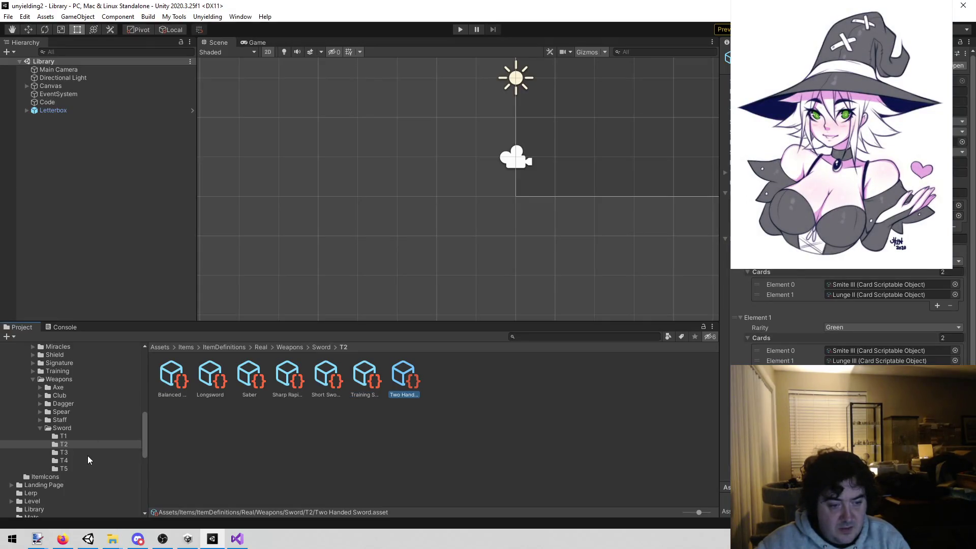
{"action": "left_click", "coordinate": [86, 454]}
{"action": "left_click", "coordinate": [175, 382]}
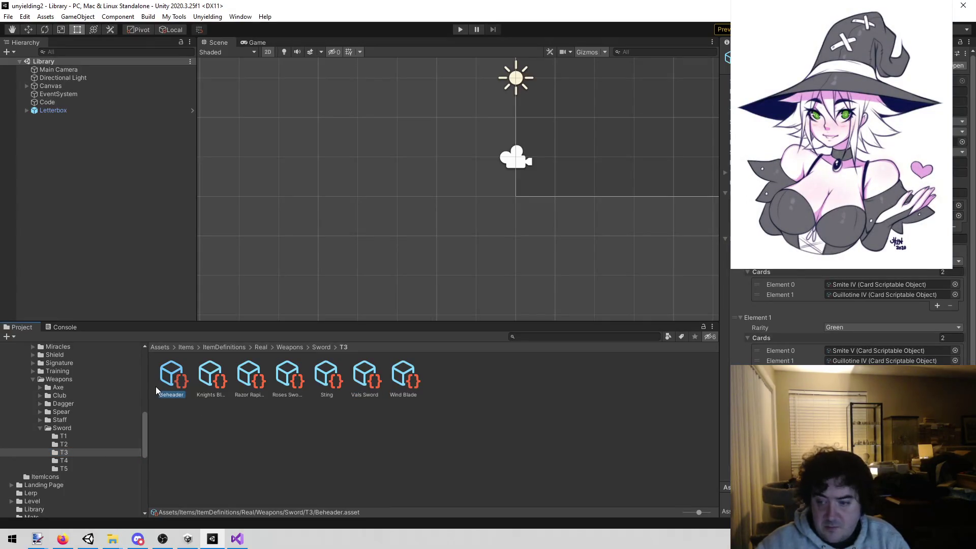
{"action": "key", "text": "Right"}
{"action": "key", "text": "Right"}
{"action": "key", "text": "Right"}
{"action": "key", "text": "Right"}
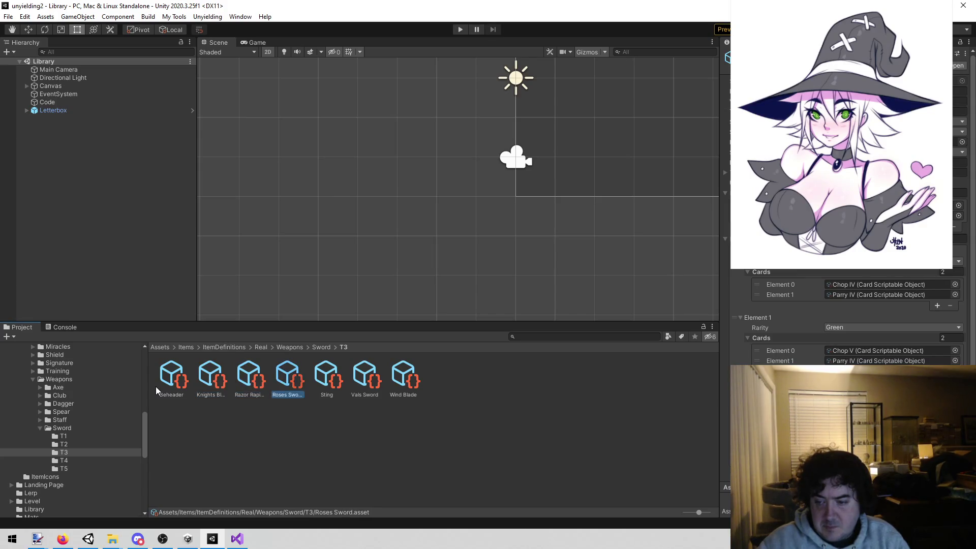
{"action": "key", "text": "Right"}
{"action": "key", "text": "Right"}
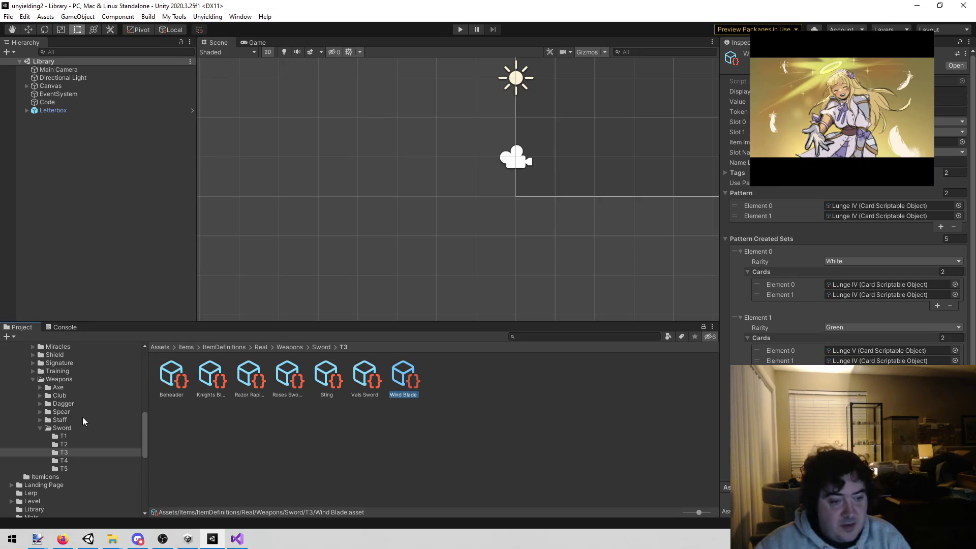
Find and select the Lava Spear in Weapons/Spear/T3, editing its name label, then return to the notes.
{"action": "left_click", "coordinate": [40, 428]}
{"action": "left_click", "coordinate": [107, 414]}
{"action": "double_click", "coordinate": [209, 379]}
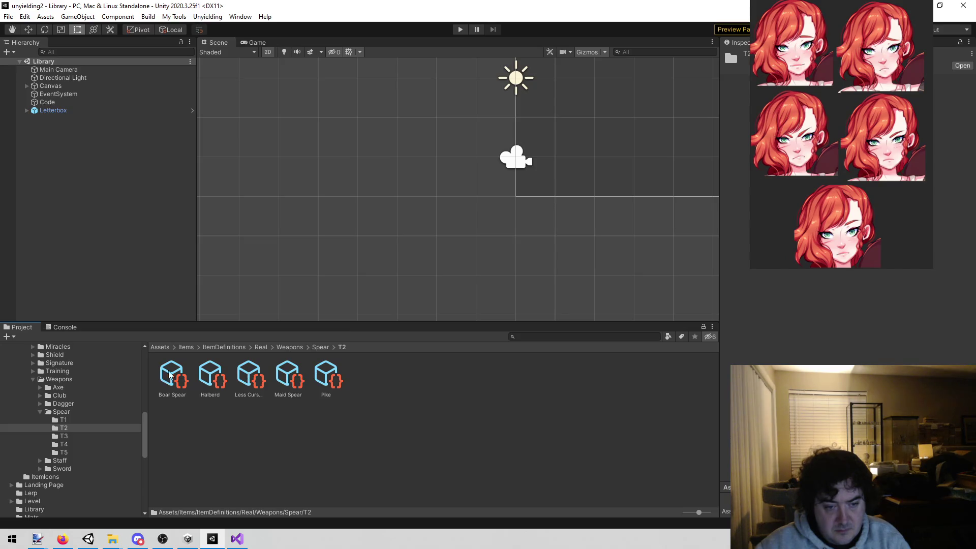
{"action": "left_click", "coordinate": [78, 437]}
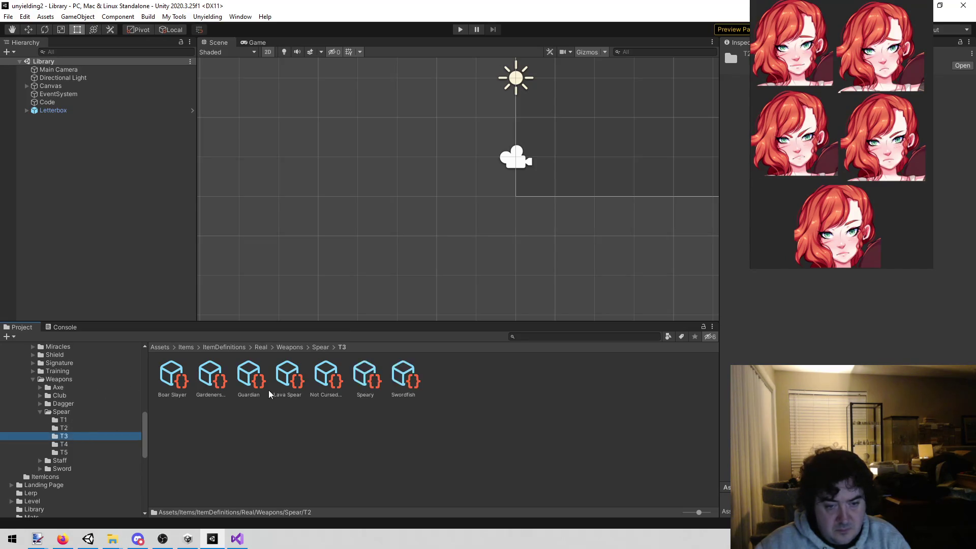
{"action": "left_click", "coordinate": [291, 372]}
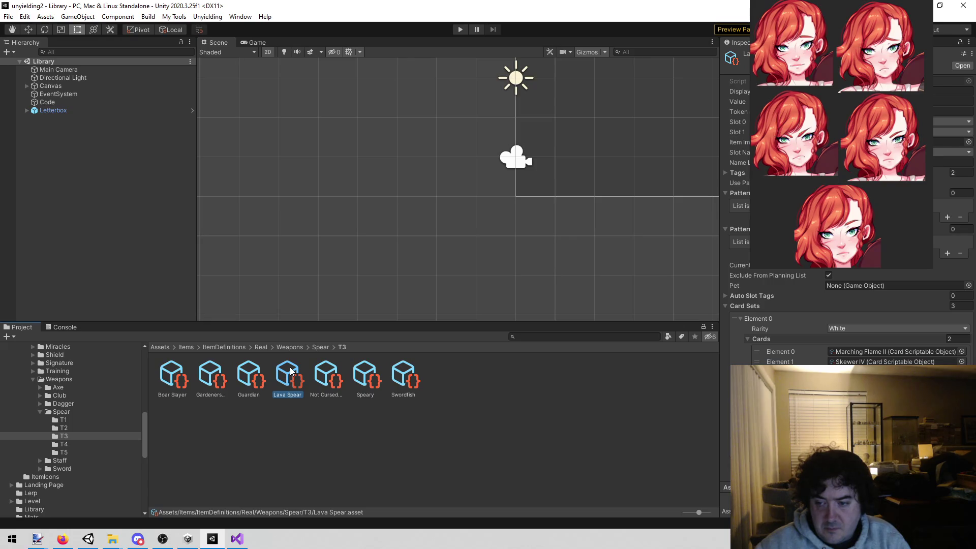
{"action": "left_click", "coordinate": [287, 394]}
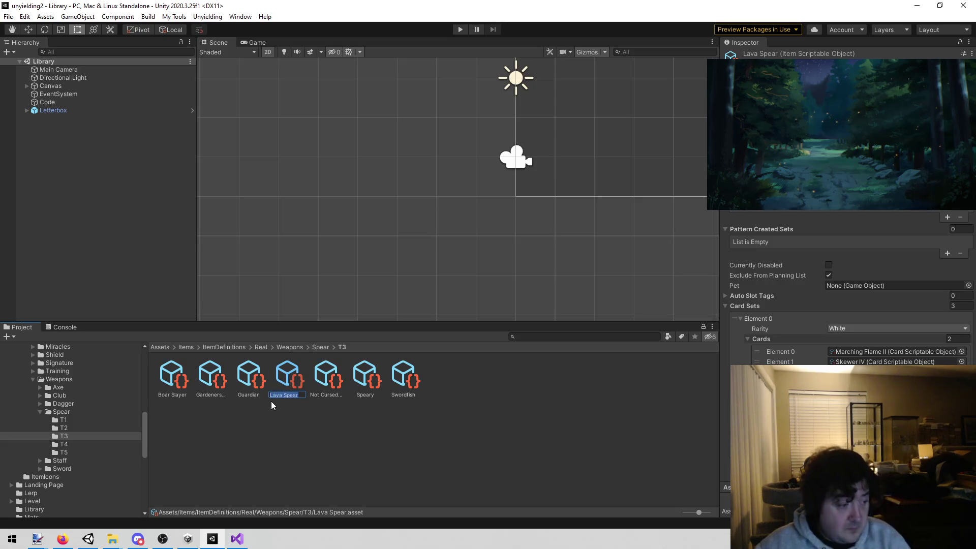
{"action": "left_click", "coordinate": [238, 539]}
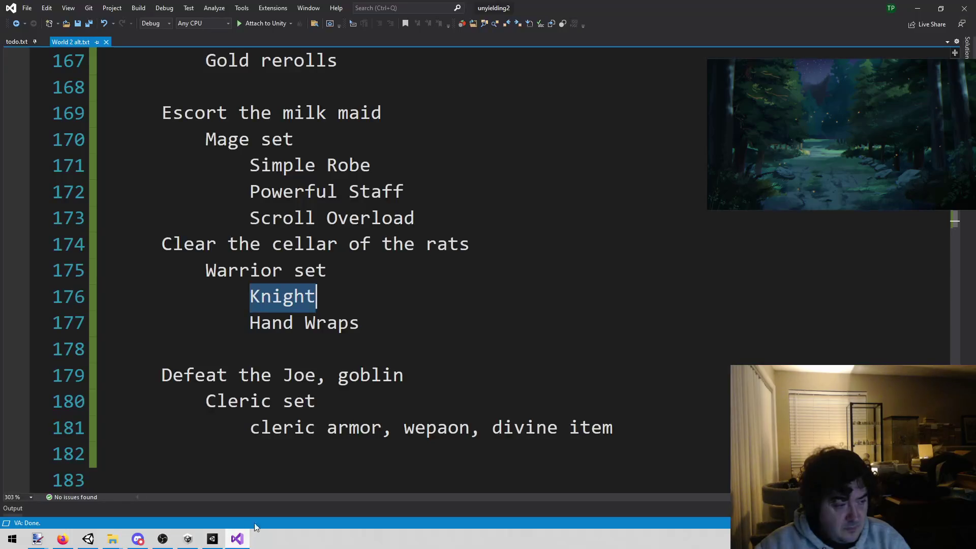
Type 'Lava Spear' on the blank line under Hand Wraps in the Warrior set.
{"action": "key", "text": "Down"}
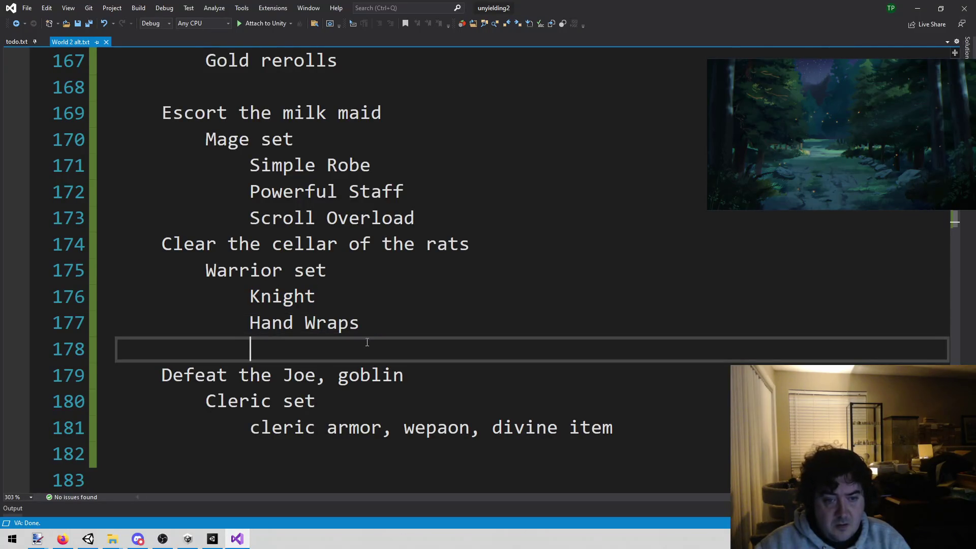
{"action": "type", "text": "Lava Spear"}
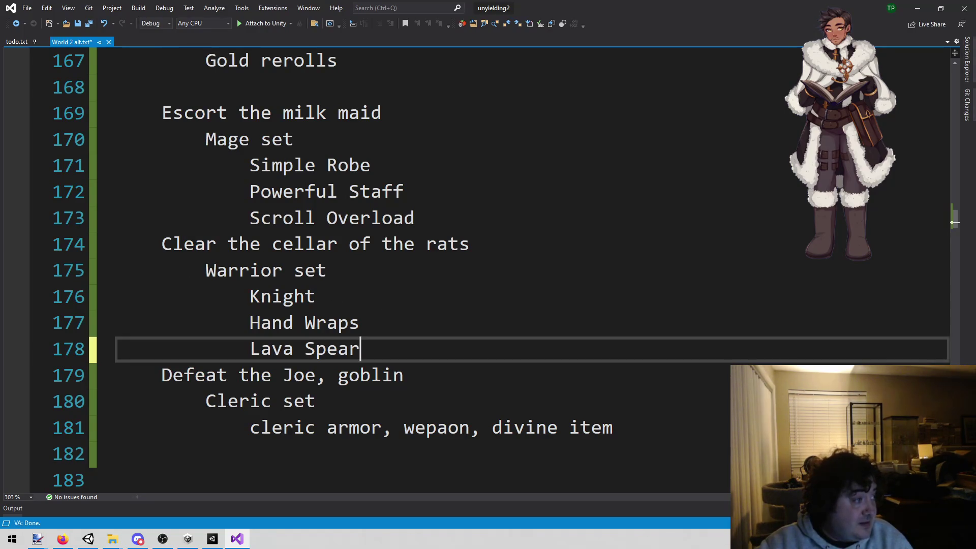
{"action": "key", "text": "alt+Tab"}
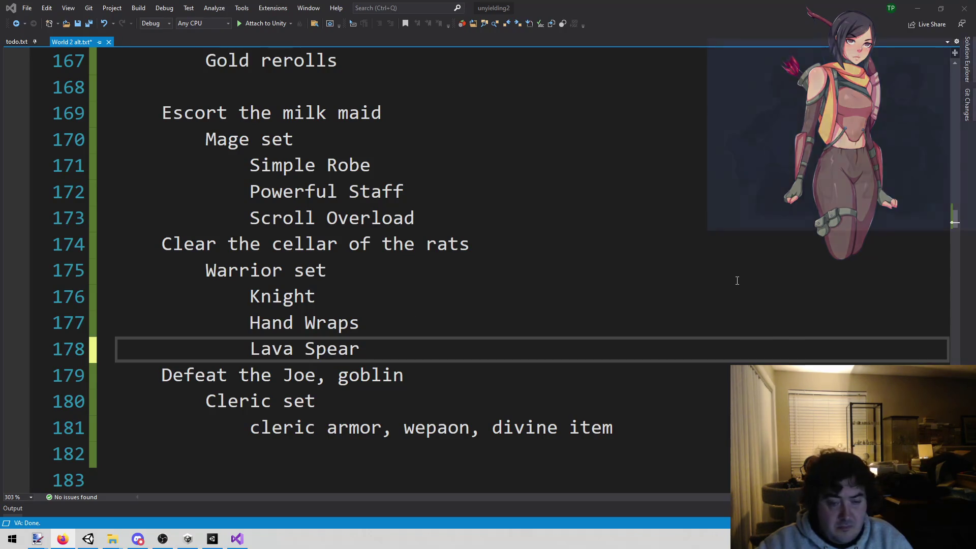
Scroll through the World 2 quest notes, then bring the Unity editor back to the front.
{"action": "scroll", "coordinate": [246, 349], "scroll_direction": "down", "scroll_amount": 2}
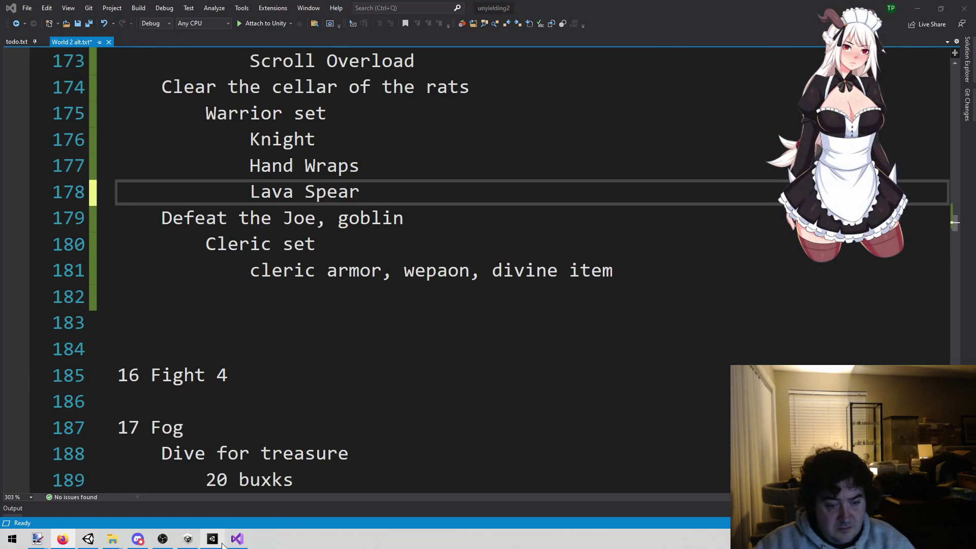
{"action": "left_click", "coordinate": [226, 544]}
{"action": "left_click", "coordinate": [207, 545]}
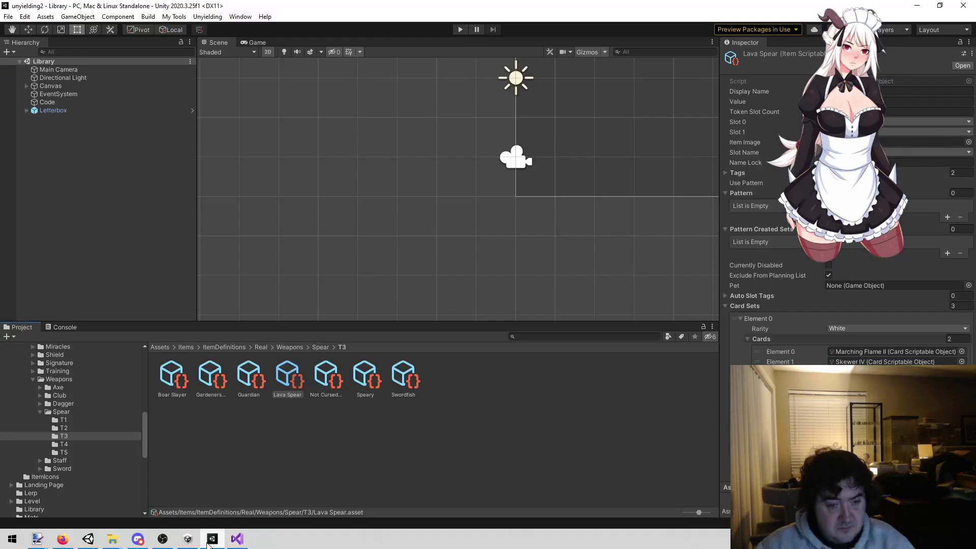
Show the Real/Armor folder contents, then check the empty line after the Cleric set in the notes.
{"action": "scroll", "coordinate": [76, 416], "scroll_direction": "down", "scroll_amount": 2}
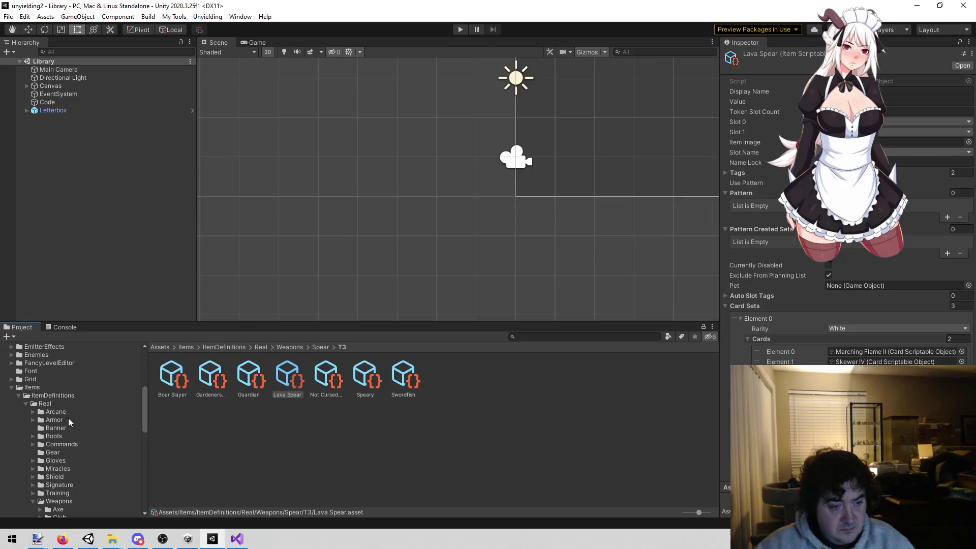
{"action": "left_click", "coordinate": [68, 419]}
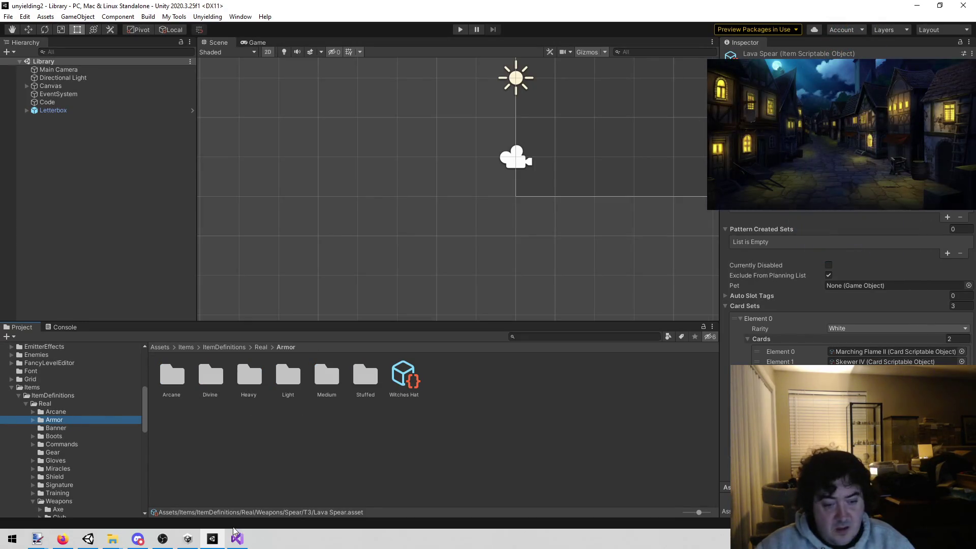
{"action": "left_click", "coordinate": [237, 539]}
{"action": "mouse_move", "coordinate": [227, 298]}
{"action": "left_mouse_down"}
{"action": "mouse_move", "coordinate": [544, 272]}
{"action": "mouse_move", "coordinate": [604, 303]}
{"action": "left_mouse_up"}
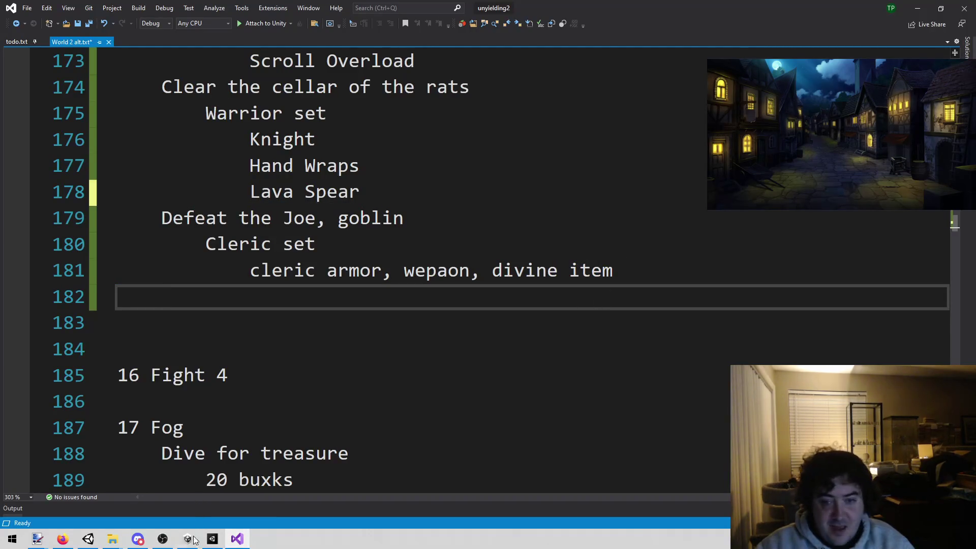
Back in Unity, load the Library scene from the Unyielding menu.
{"action": "left_click", "coordinate": [212, 539]}
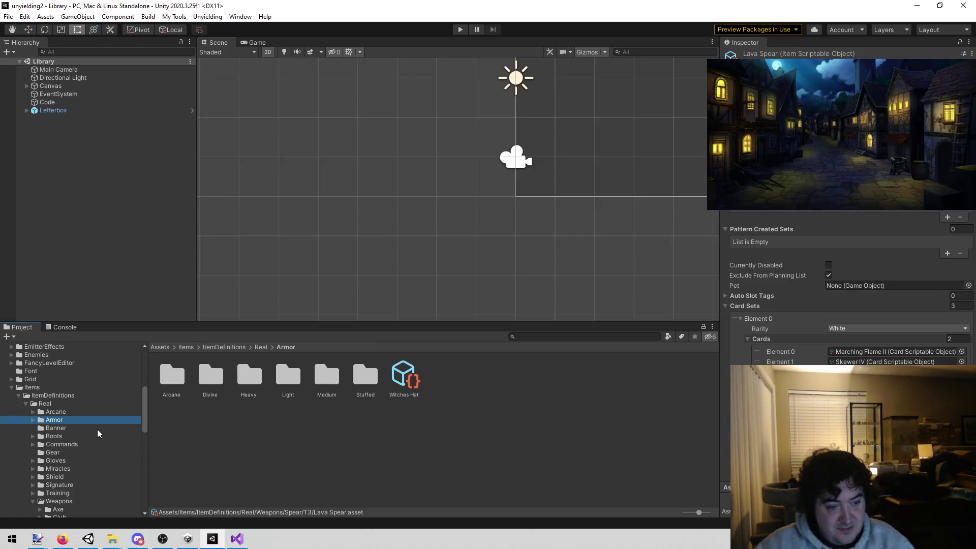
{"action": "left_click", "coordinate": [207, 17]}
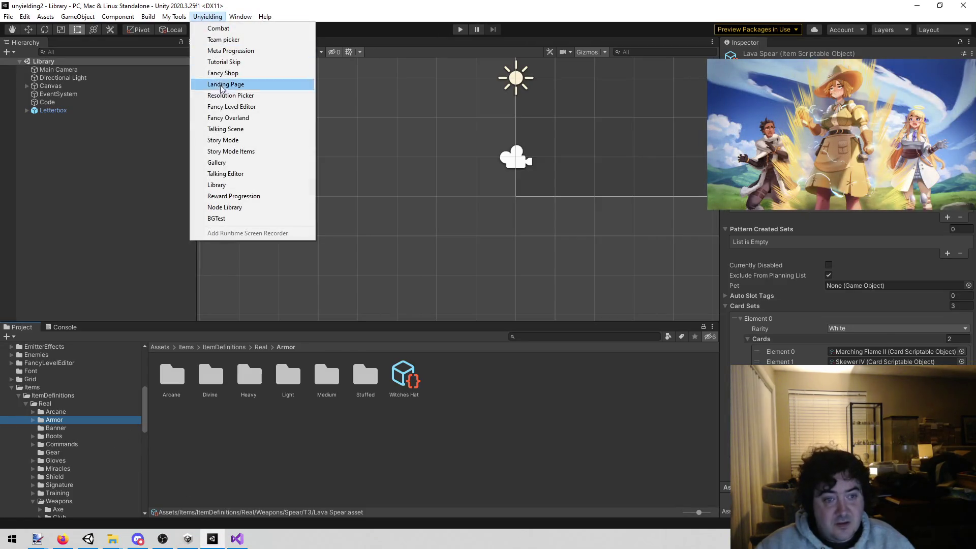
{"action": "left_click", "coordinate": [219, 185]}
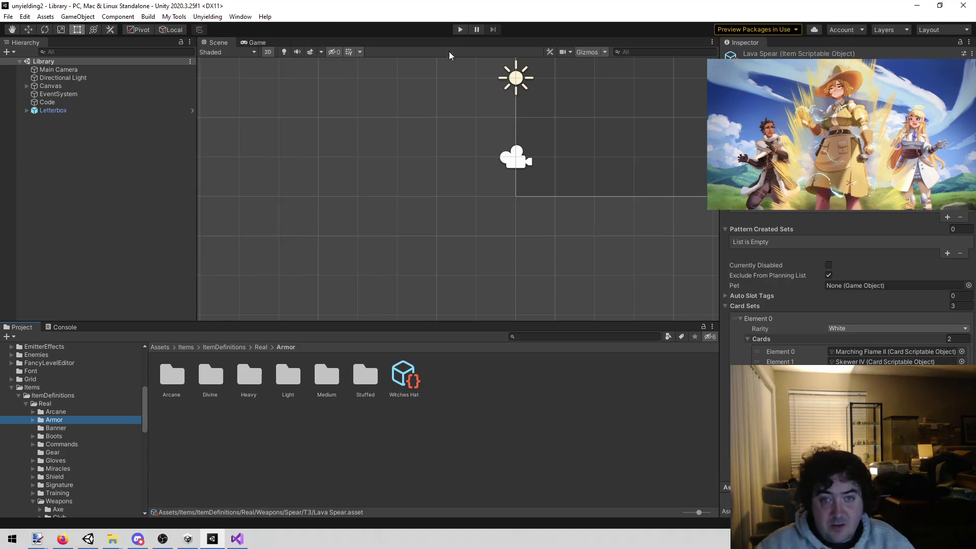
Run the Library scene in play mode, filter to purple cards, and enlarge the Occultist card.
{"action": "left_click", "coordinate": [454, 29]}
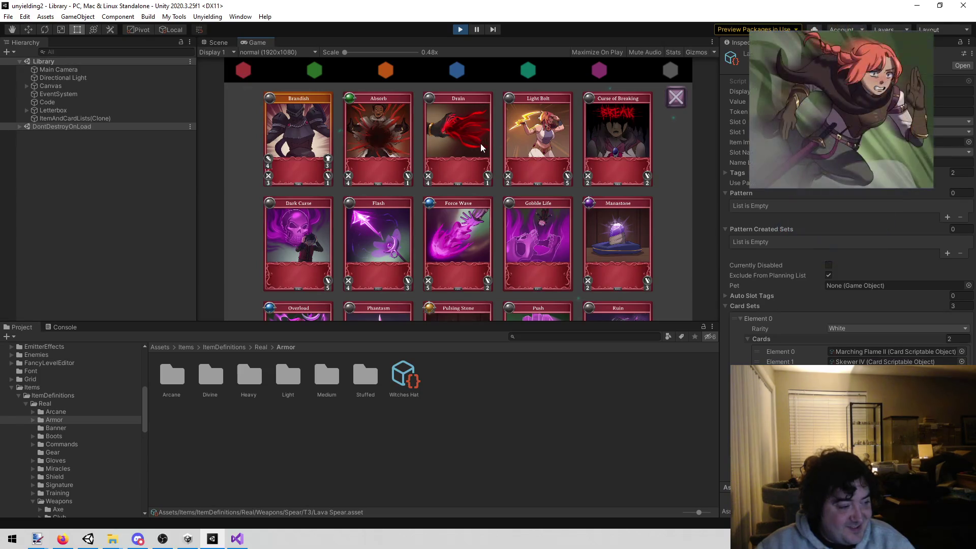
{"action": "left_click", "coordinate": [599, 72]}
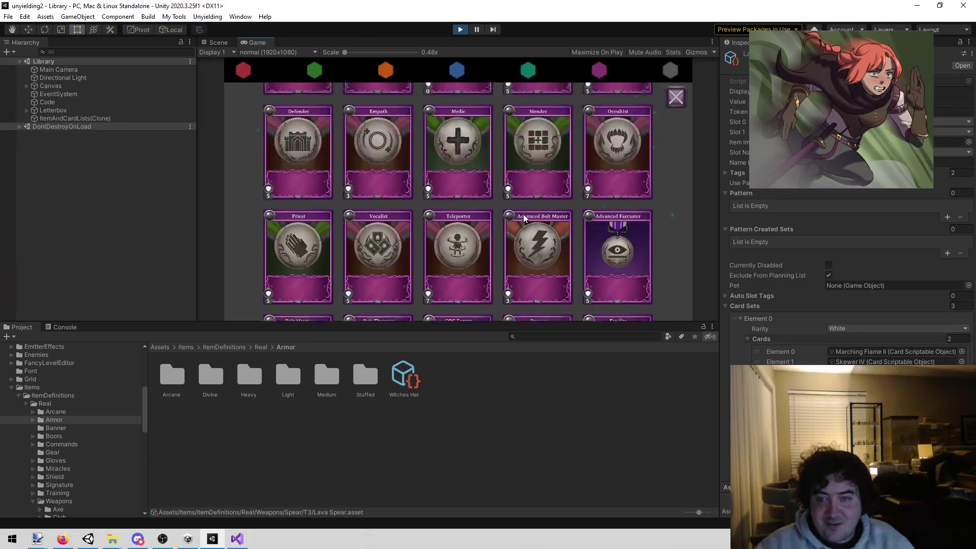
{"action": "left_click", "coordinate": [604, 139]}
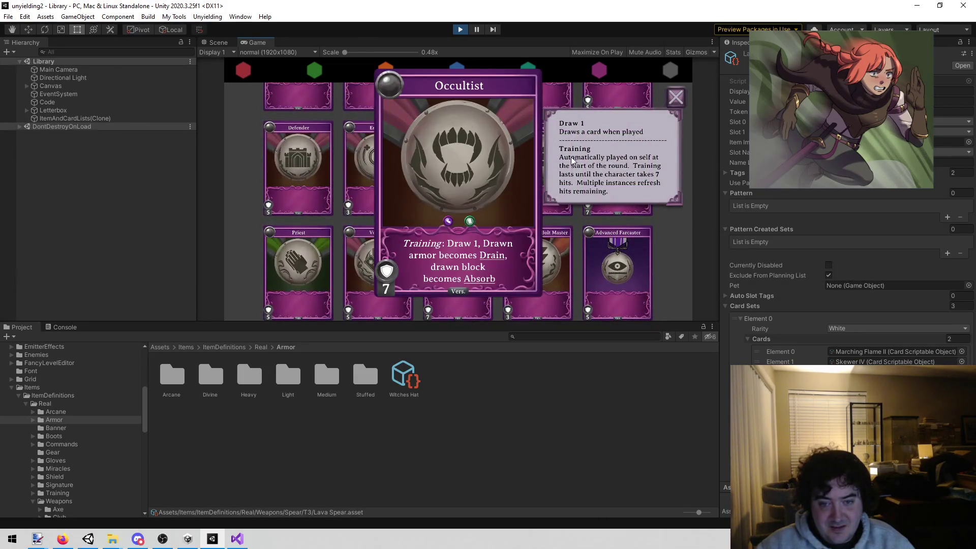
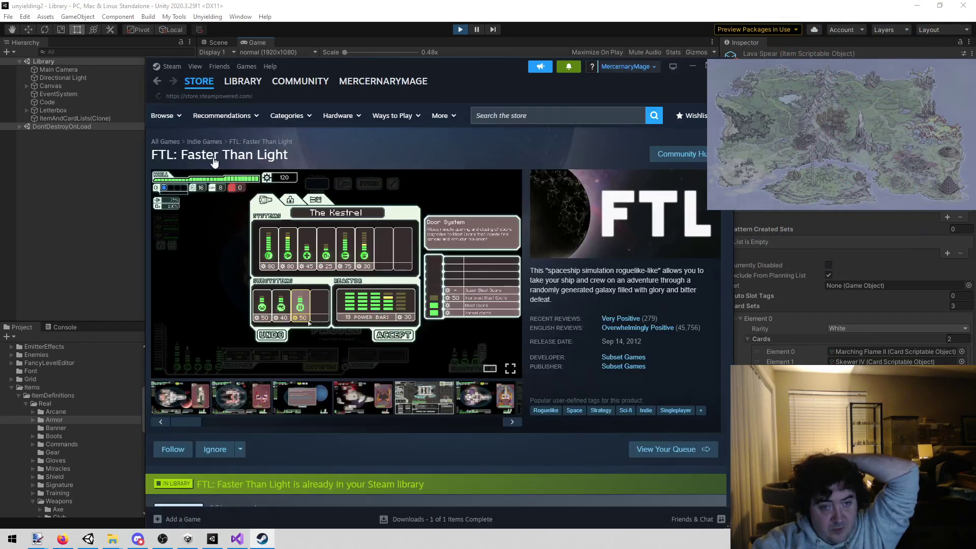
Search the Steam library for 'rim', open RimWorld's page, then minimize Steam.
{"action": "left_click", "coordinate": [242, 81]}
{"action": "key", "text": "ctrl+a"}
{"action": "key", "text": "BackSpace"}
{"action": "type", "text": "rim"}
{"action": "left_click", "coordinate": [185, 218]}
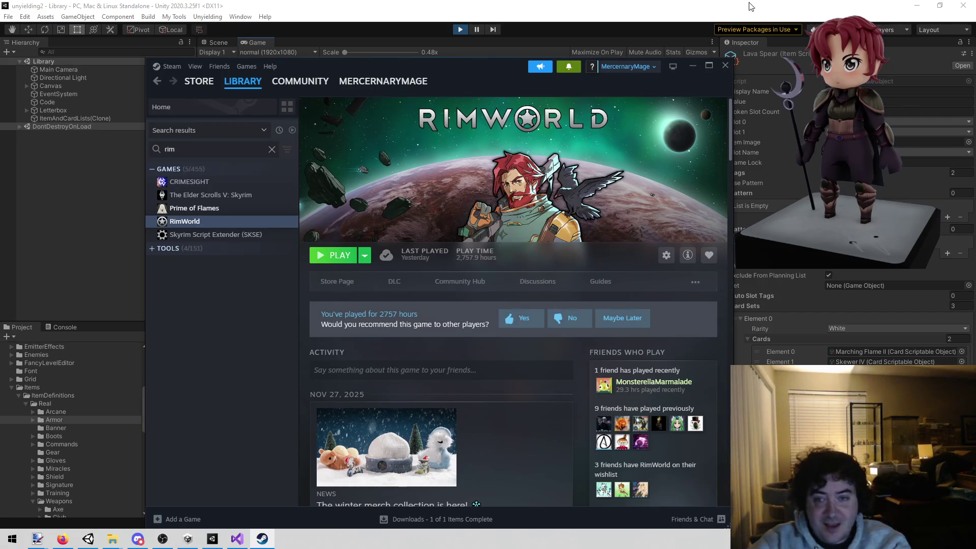
{"action": "left_click", "coordinate": [693, 65]}
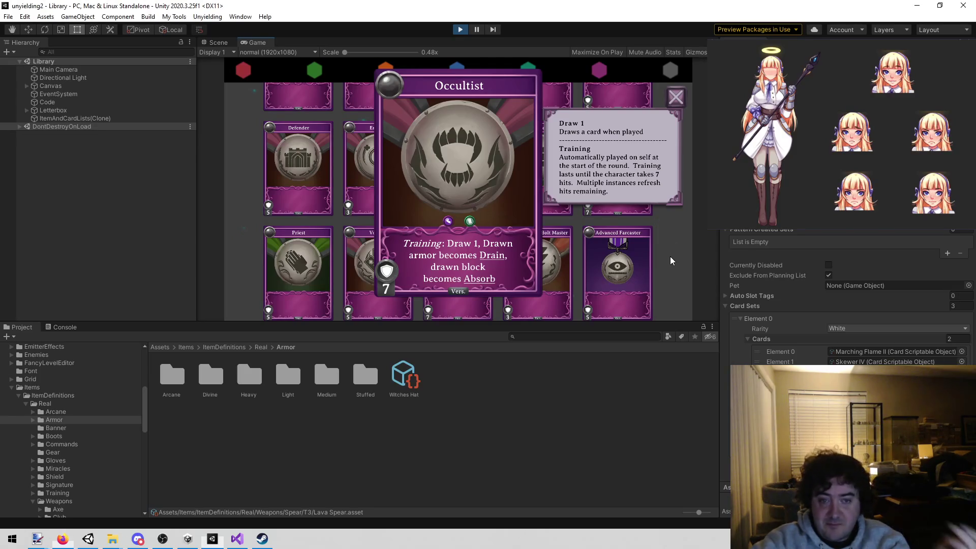
{"action": "left_click", "coordinate": [671, 257]}
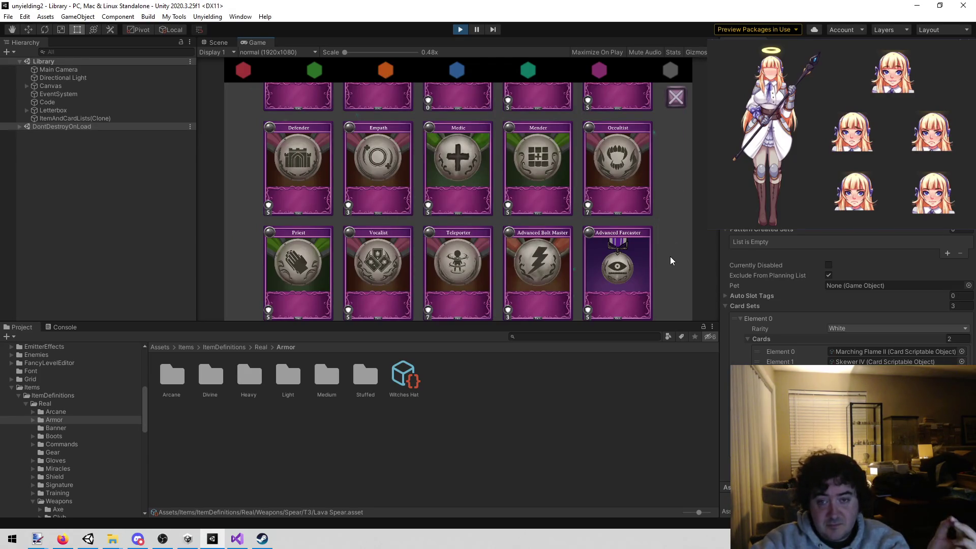
{"action": "scroll", "coordinate": [669, 218], "scroll_direction": "down", "scroll_amount": 2}
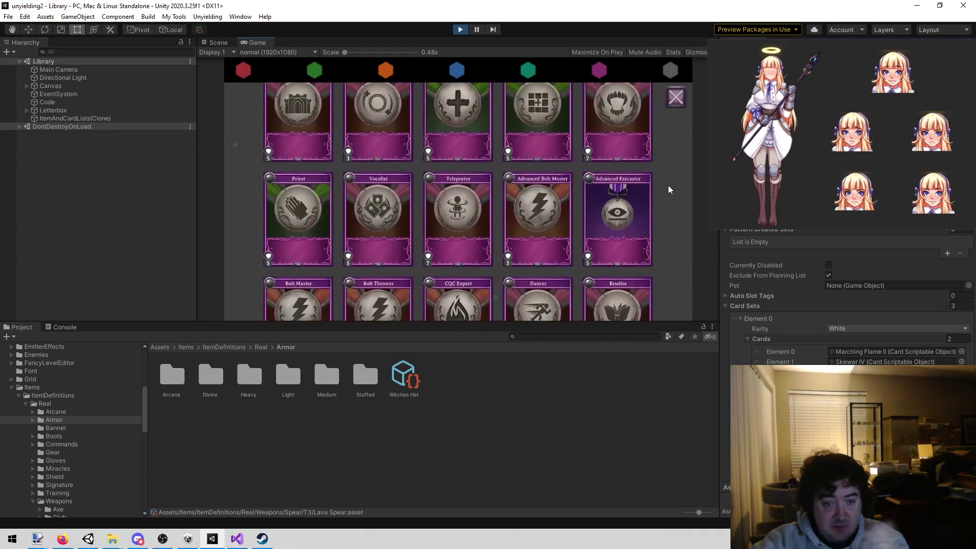
{"action": "left_click", "coordinate": [367, 193]}
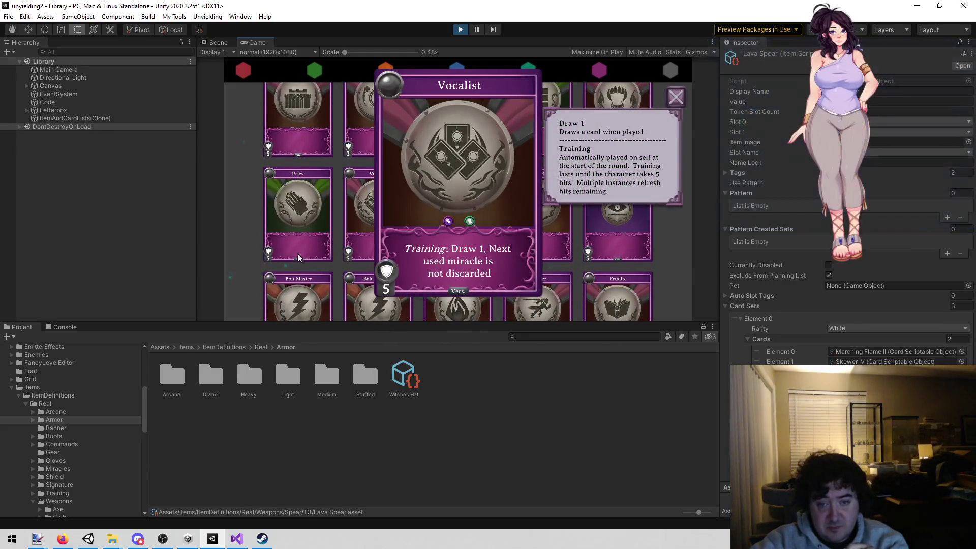
{"action": "left_click", "coordinate": [274, 251]}
{"action": "scroll", "coordinate": [231, 199], "scroll_direction": "down", "scroll_amount": 5}
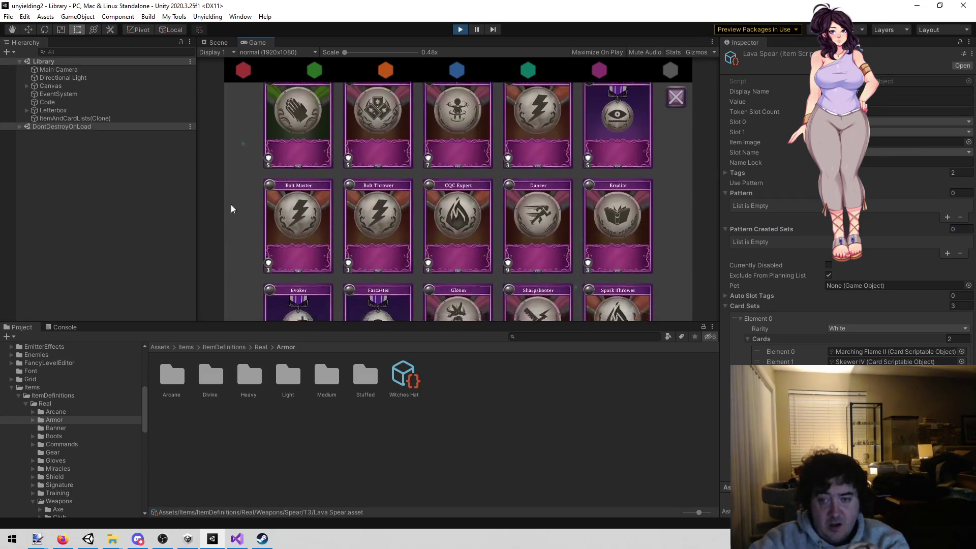
{"action": "scroll", "coordinate": [239, 219], "scroll_direction": "down", "scroll_amount": 5}
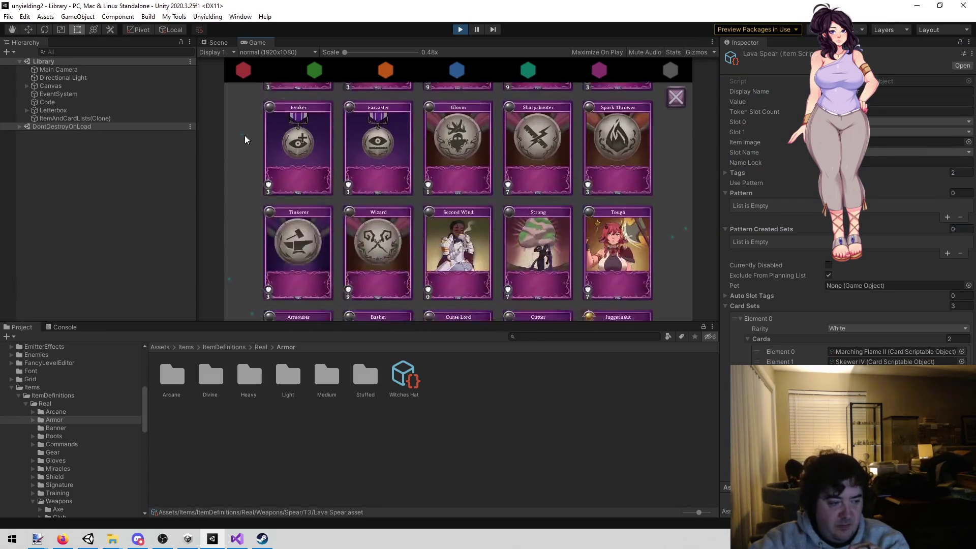
{"action": "scroll", "coordinate": [244, 203], "scroll_direction": "down", "scroll_amount": 5}
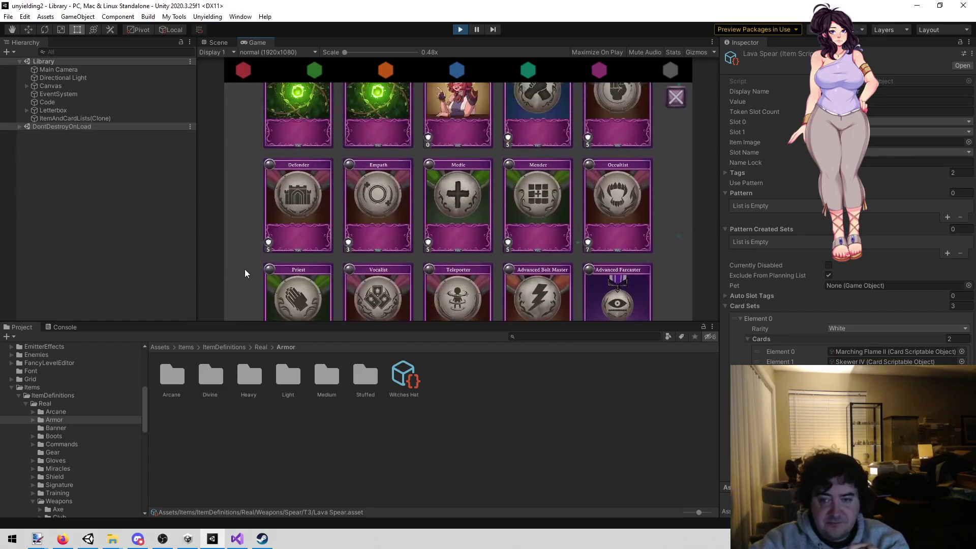
{"action": "left_click", "coordinate": [609, 202]}
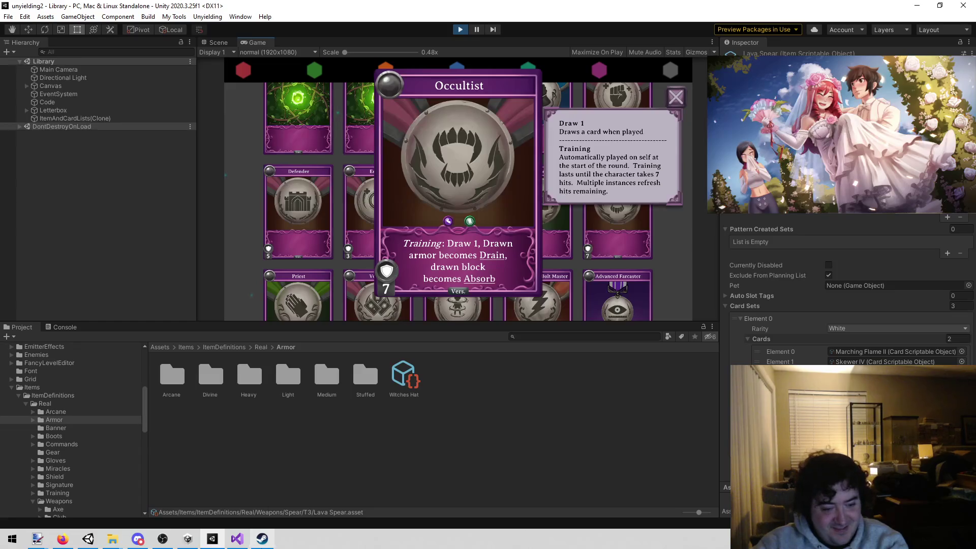
Replace the library search with 'hunt', open Hunt: Showdown 1896, then minimize Steam.
{"action": "left_click", "coordinate": [260, 540]}
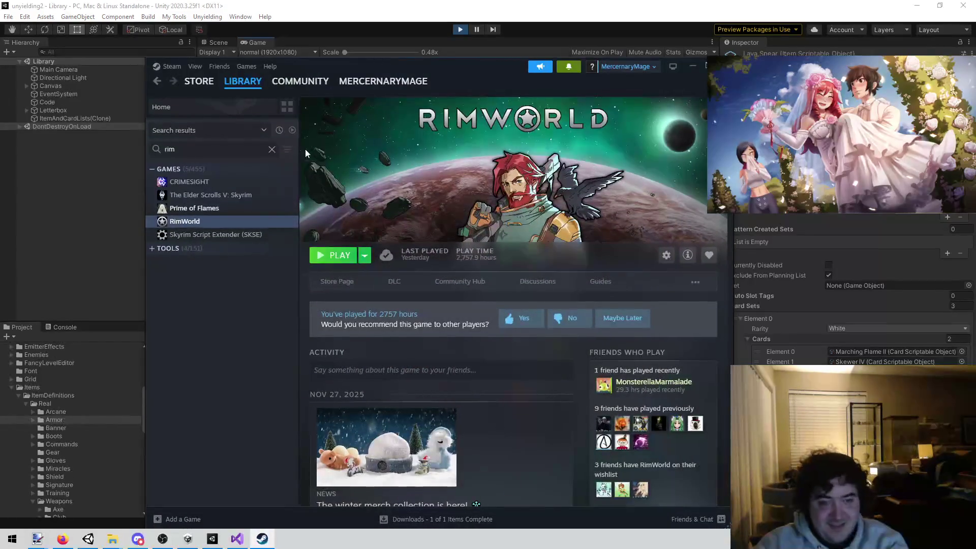
{"action": "double_click", "coordinate": [169, 149]}
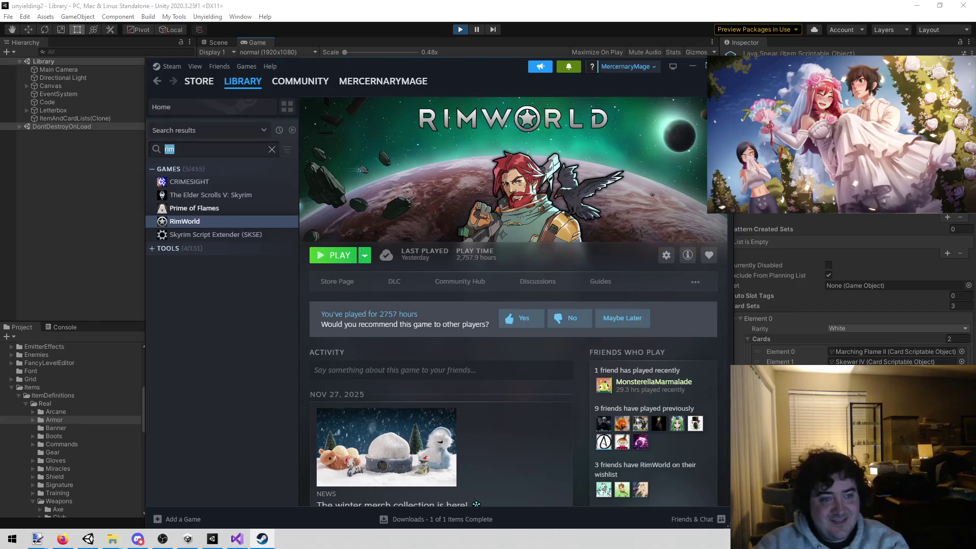
{"action": "type", "text": "hunt"}
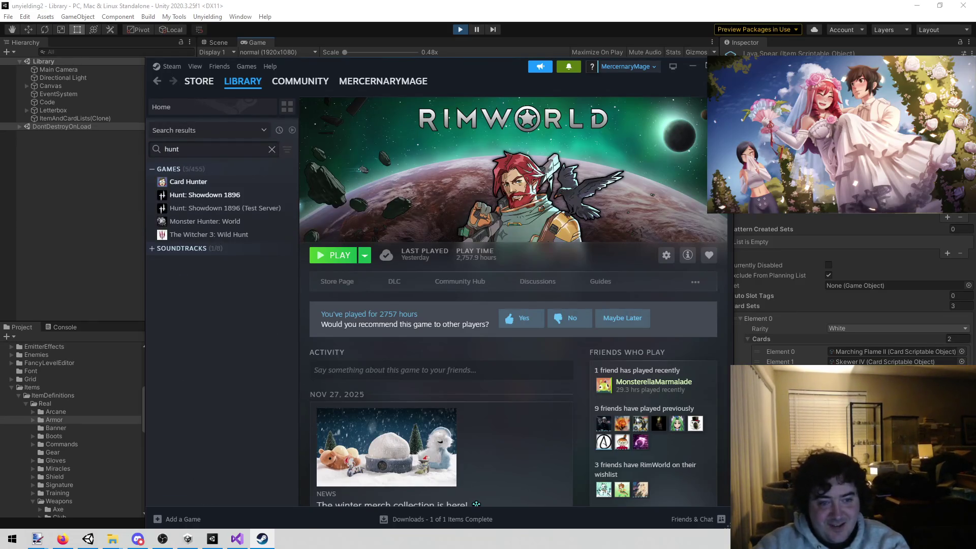
{"action": "left_click", "coordinate": [213, 195]}
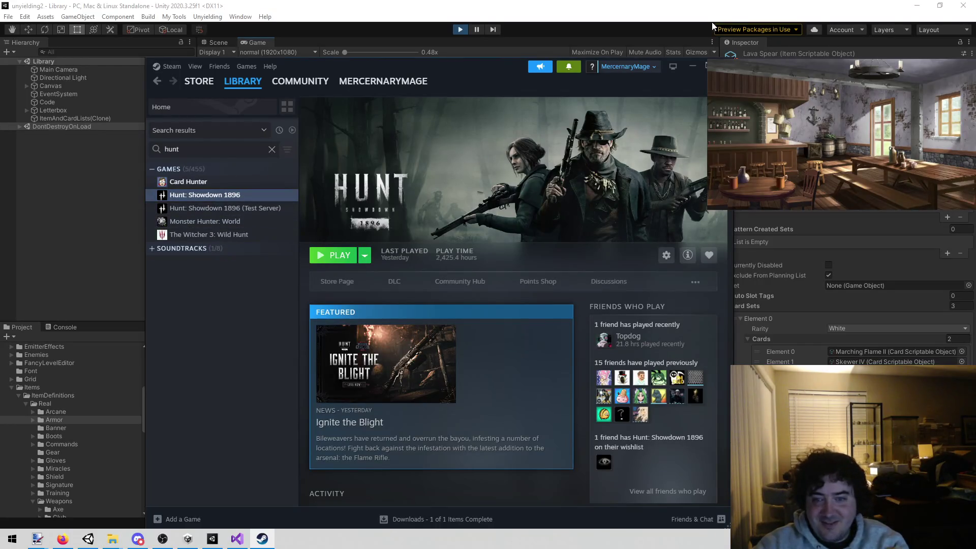
{"action": "left_click", "coordinate": [692, 68]}
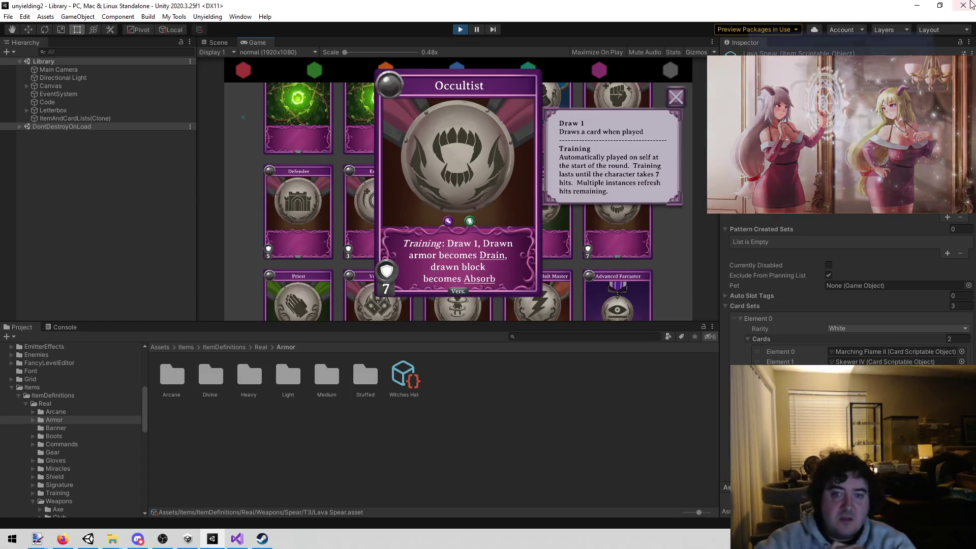
Close the enlarged Occultist card and review the cleric, wepaon and divine entries on notes line 181.
{"action": "left_click", "coordinate": [670, 274]}
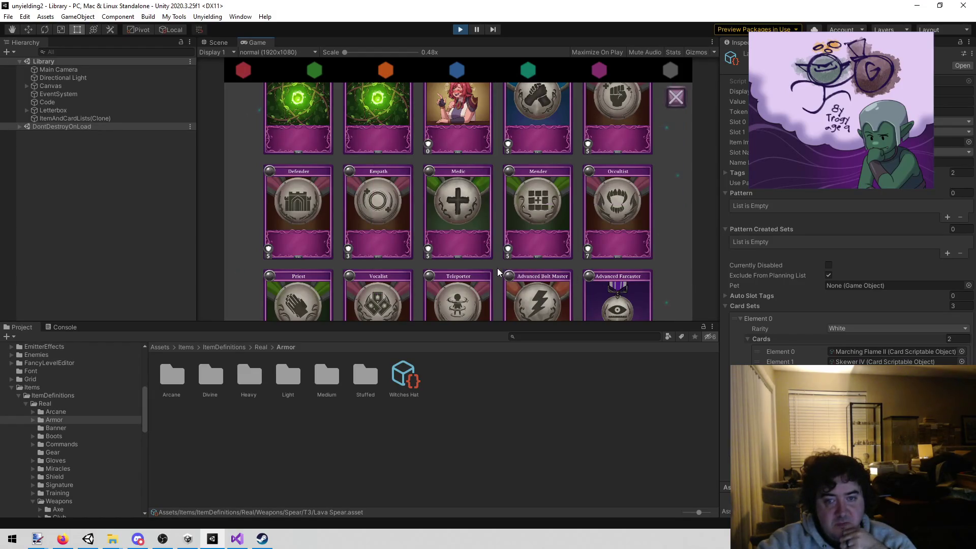
{"action": "scroll", "coordinate": [496, 244], "scroll_direction": "down", "scroll_amount": 1}
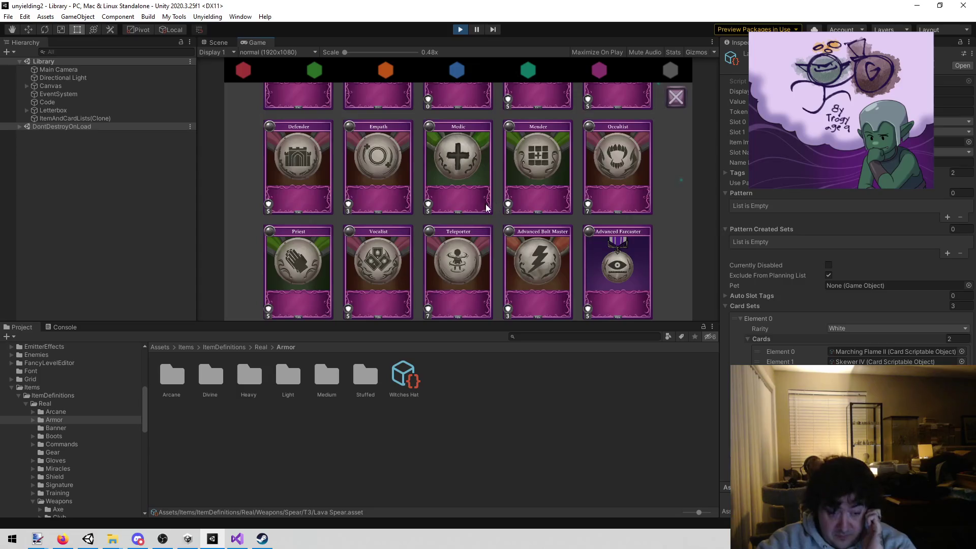
{"action": "left_click", "coordinate": [261, 539]}
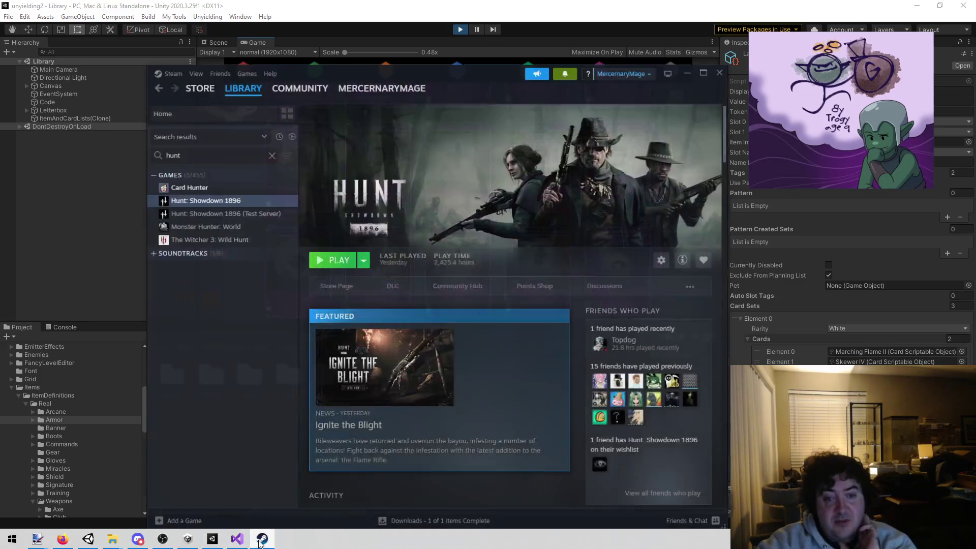
{"action": "left_click", "coordinate": [261, 540]}
{"action": "left_click", "coordinate": [237, 538]}
{"action": "double_click", "coordinate": [310, 270]}
{"action": "double_click", "coordinate": [440, 270]}
{"action": "double_click", "coordinate": [528, 270]}
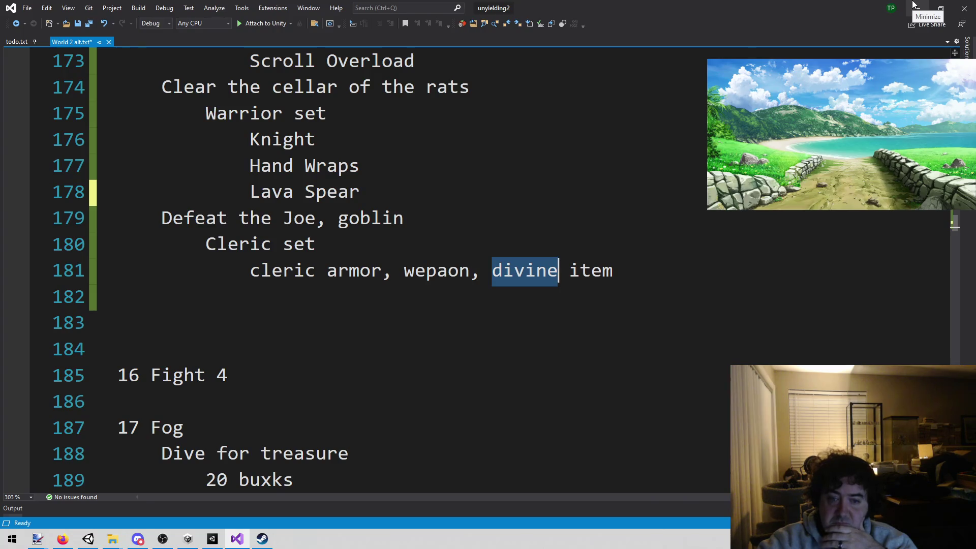
{"action": "left_click", "coordinate": [914, 6]}
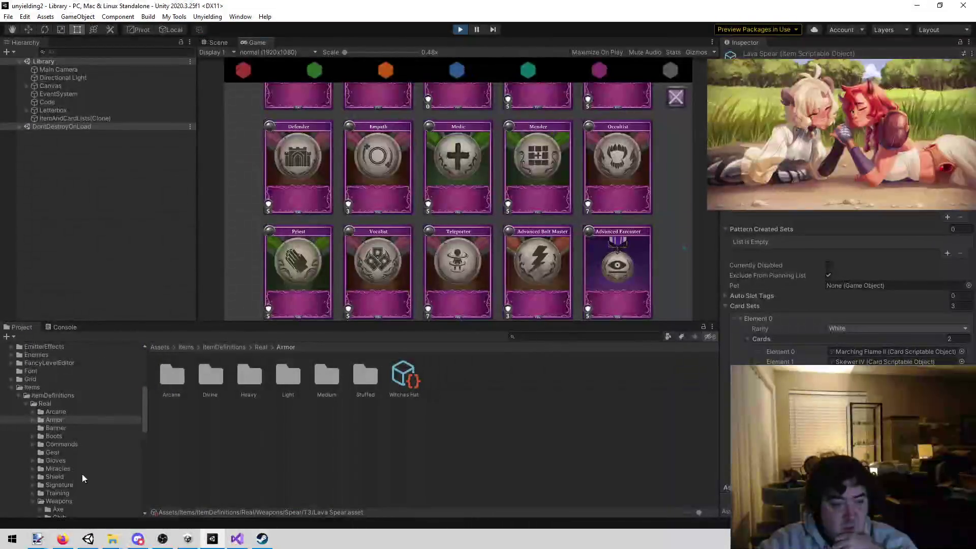
Open the Divine > T2 armor folder and inspect Frays Relic, Lemmels Relic and Magatama.
{"action": "double_click", "coordinate": [206, 380]}
{"action": "double_click", "coordinate": [207, 374]}
{"action": "left_click", "coordinate": [176, 376]}
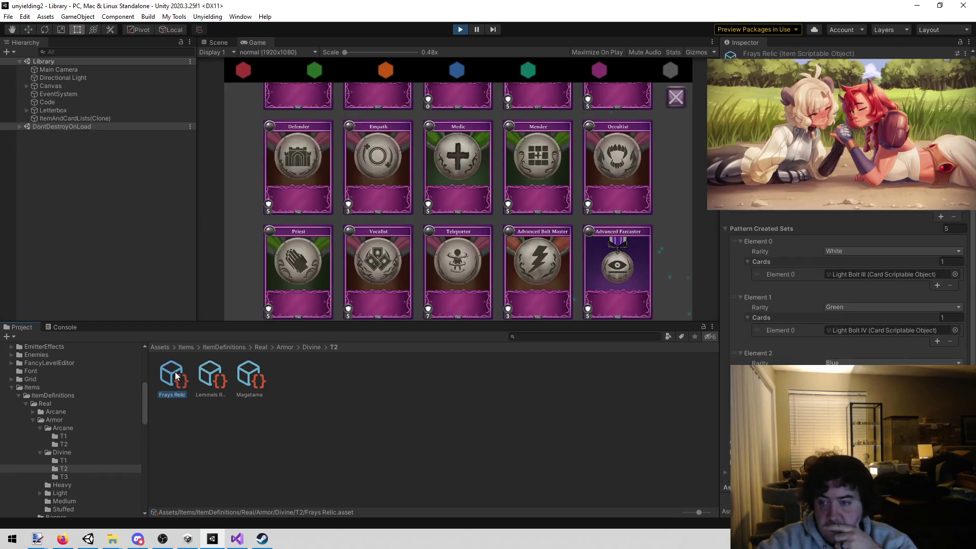
{"action": "left_click", "coordinate": [204, 375]}
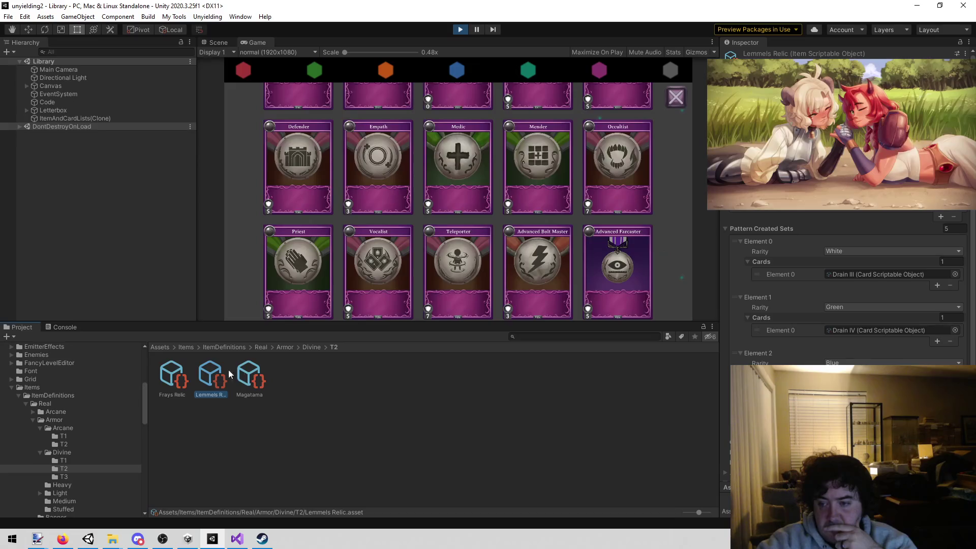
{"action": "left_click", "coordinate": [247, 373]}
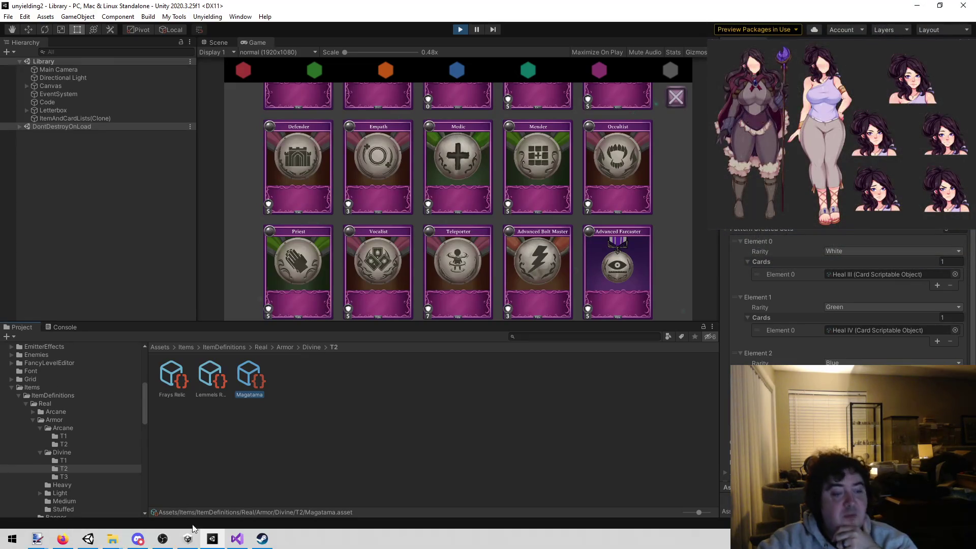
{"action": "left_click", "coordinate": [262, 539]}
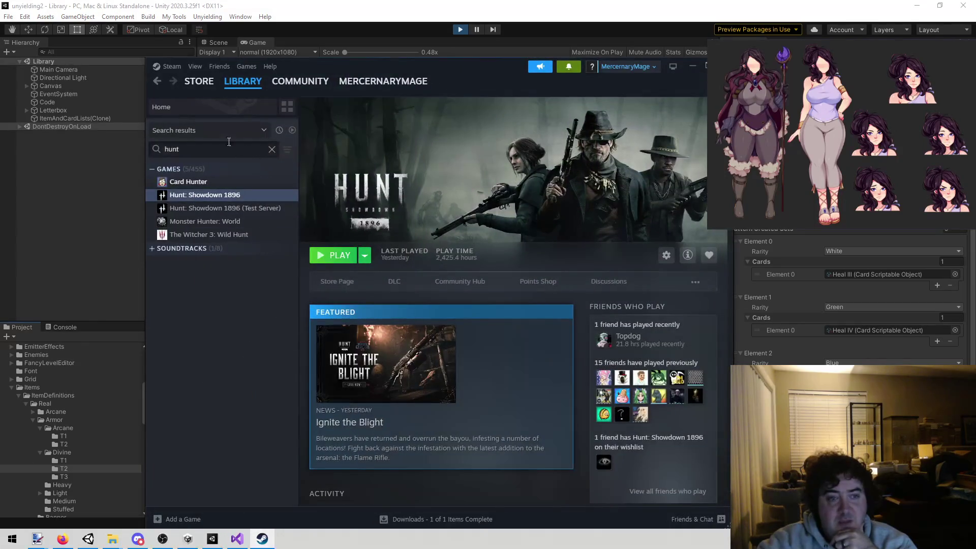
Search the Steam store for Spirit Island and open its store page.
{"action": "left_click", "coordinate": [203, 90]}
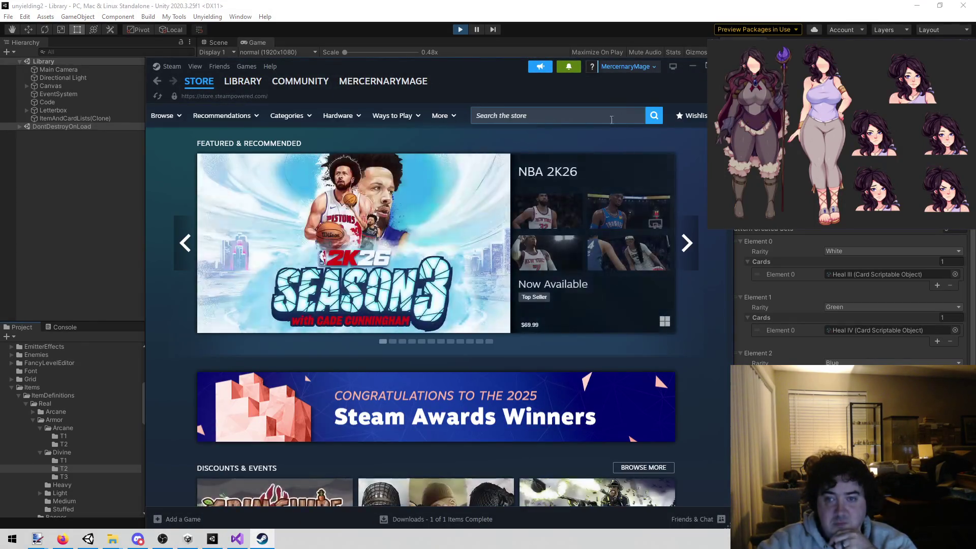
{"action": "type", "text": "spri"}
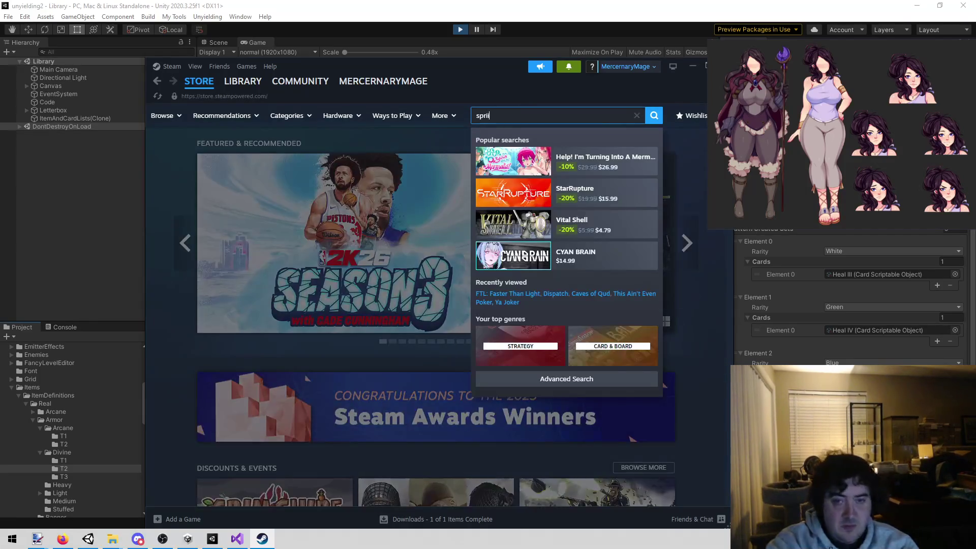
{"action": "type", "text": "it gis"}
{"action": "key", "text": "BackSpace"}
{"action": "key", "text": "BackSpace"}
{"action": "key", "text": "BackSpace"}
{"action": "type", "text": "is"}
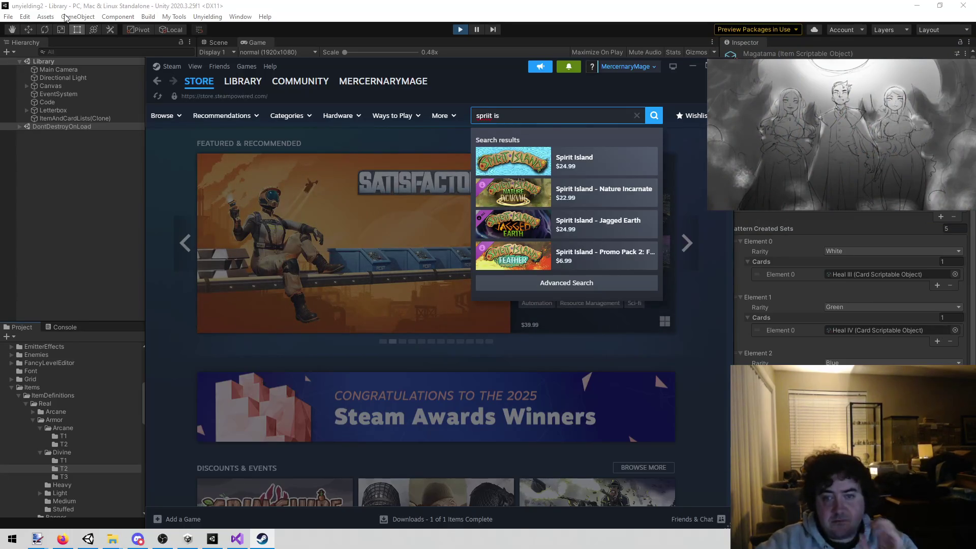
{"action": "left_click", "coordinate": [614, 161]}
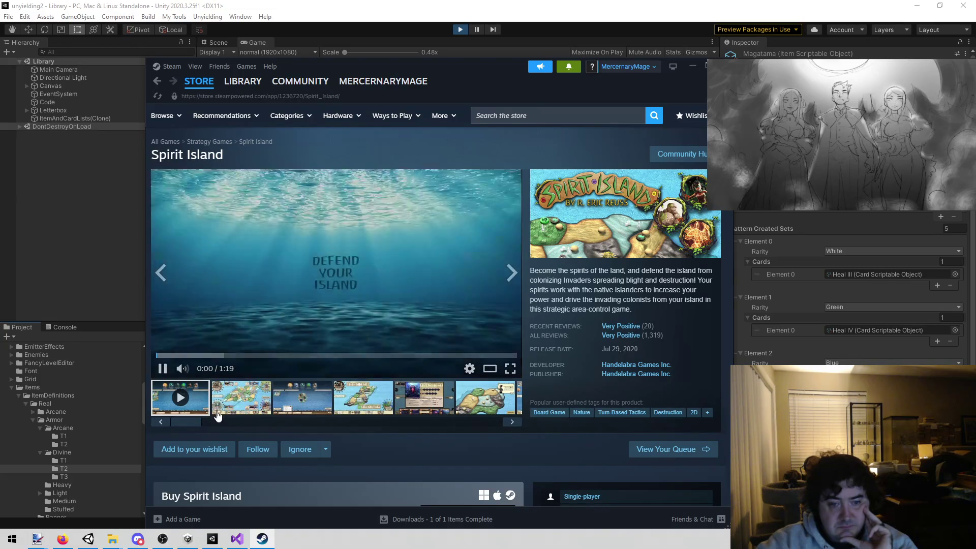
Browse the Spirit Island screenshots, then drag the media strip back to the start.
{"action": "left_click", "coordinate": [245, 406]}
{"action": "left_click", "coordinate": [303, 398]}
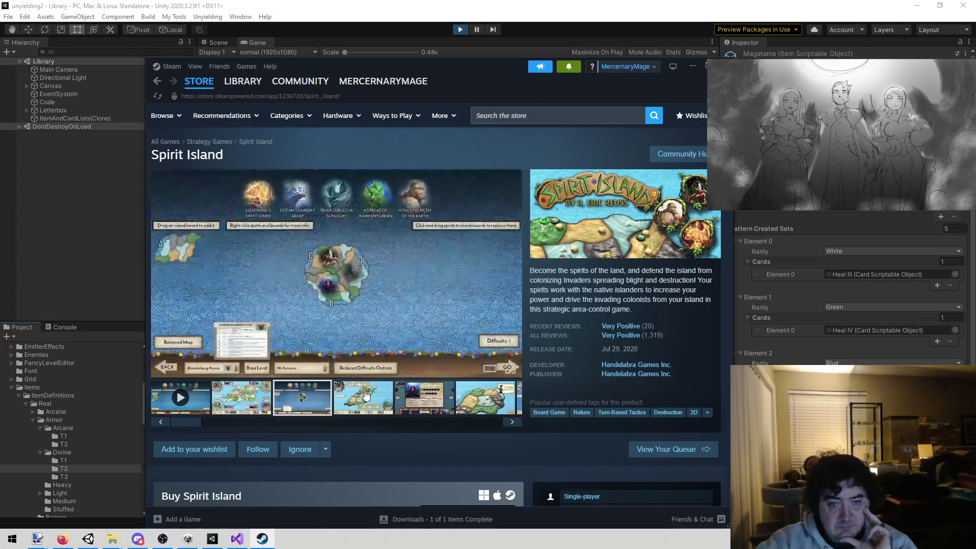
{"action": "left_click", "coordinate": [355, 399]}
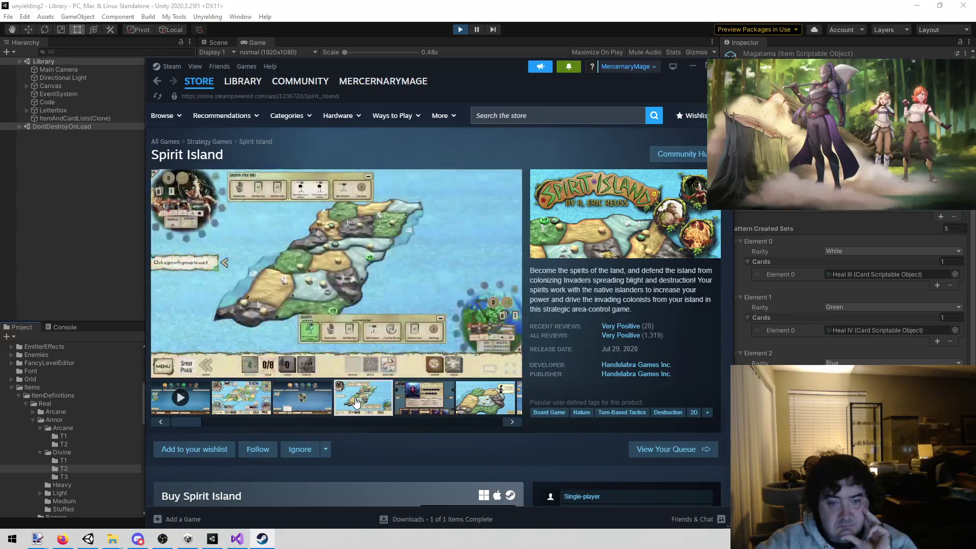
{"action": "left_click", "coordinate": [408, 402]}
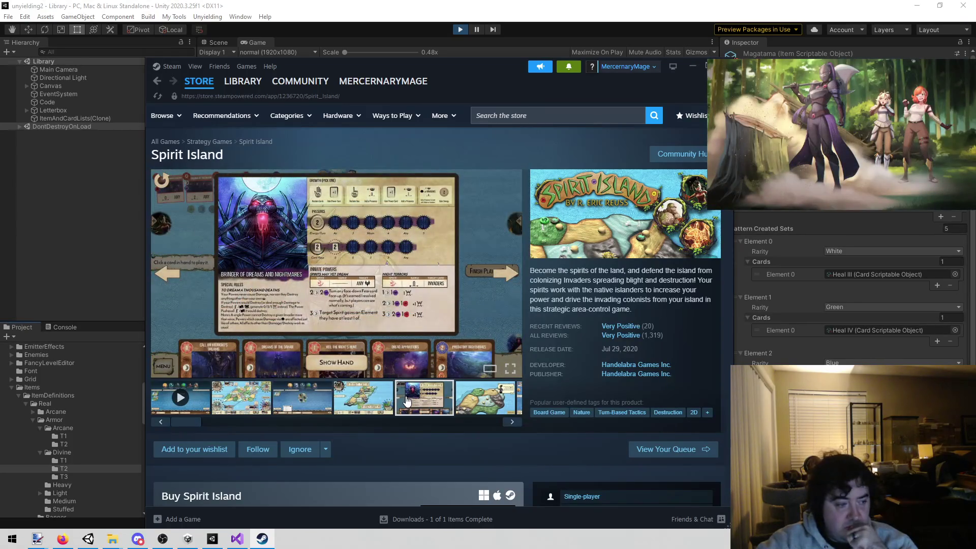
{"action": "left_click", "coordinate": [469, 413]}
{"action": "left_click", "coordinate": [505, 422]}
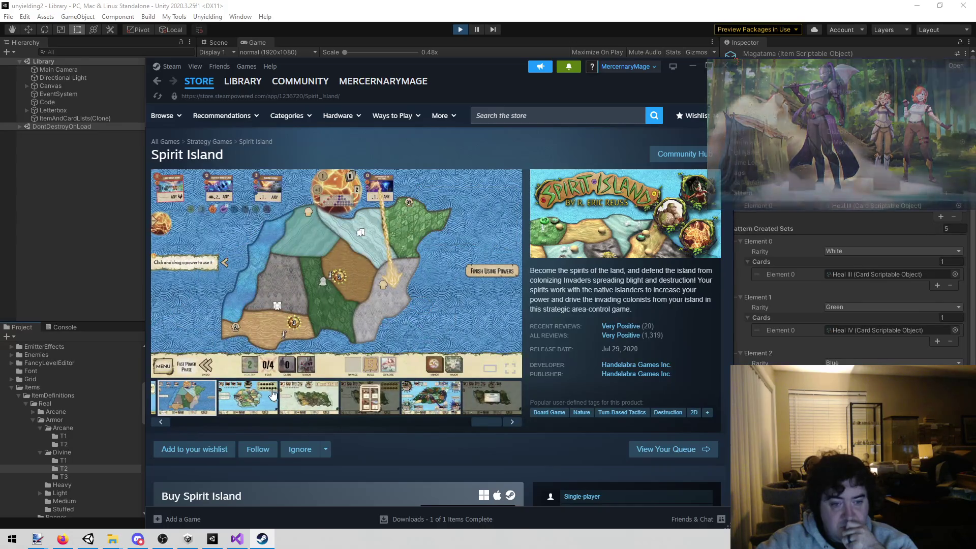
{"action": "left_click", "coordinate": [322, 399]}
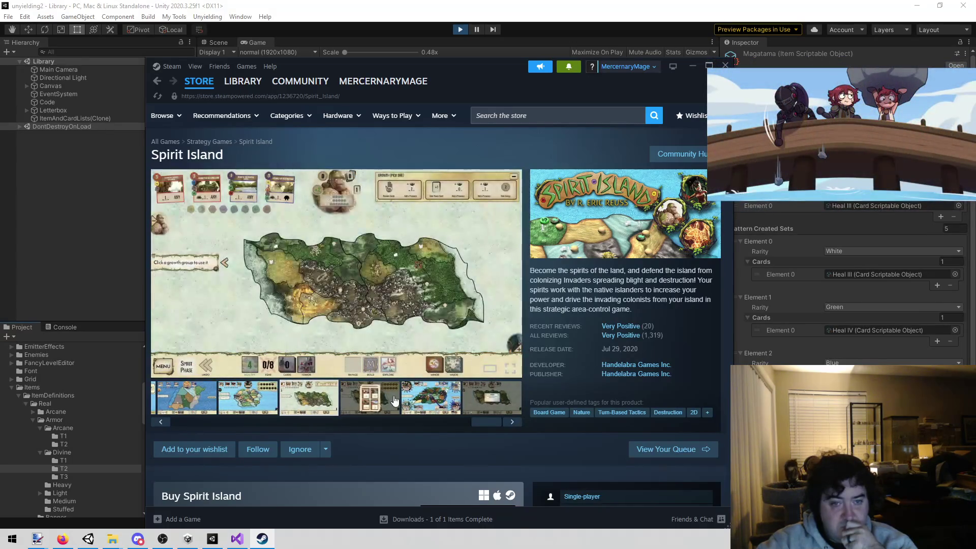
{"action": "left_click", "coordinate": [391, 402]}
{"action": "left_click", "coordinate": [436, 393]}
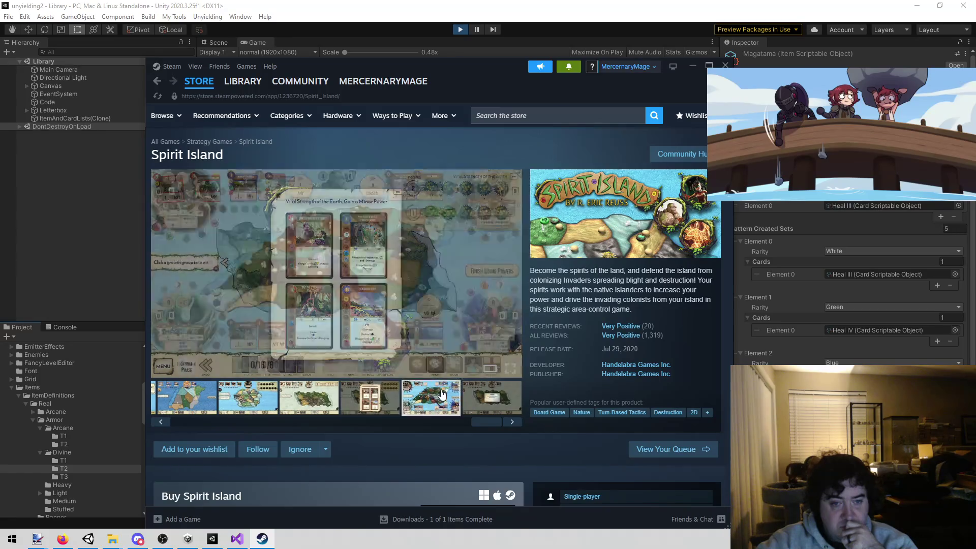
{"action": "left_click", "coordinate": [481, 403]}
{"action": "left_click_drag", "start_coordinate": [476, 423], "coordinate": [202, 423]}
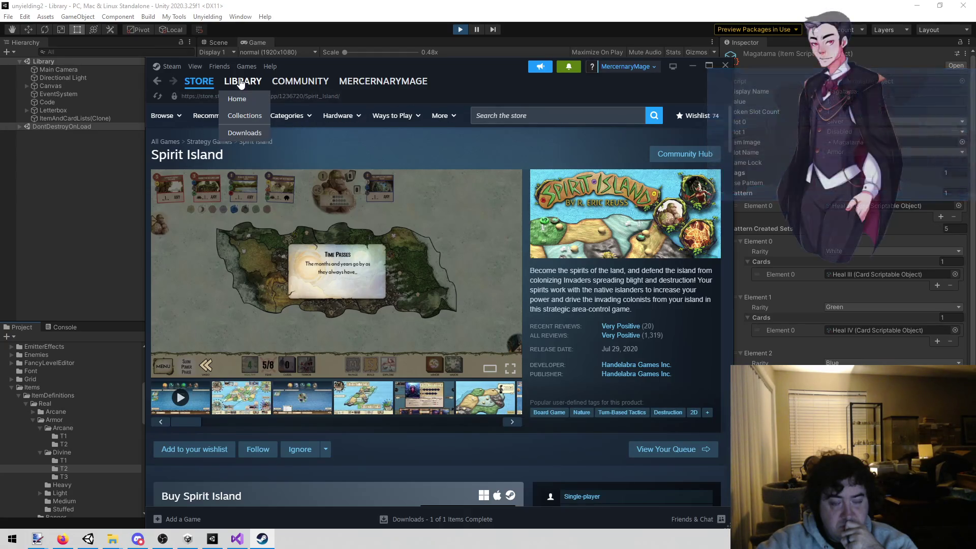
Read the Ignite the Blight Flame Rifle news article in the library, close it, and minimize Steam.
{"action": "left_click", "coordinate": [250, 90]}
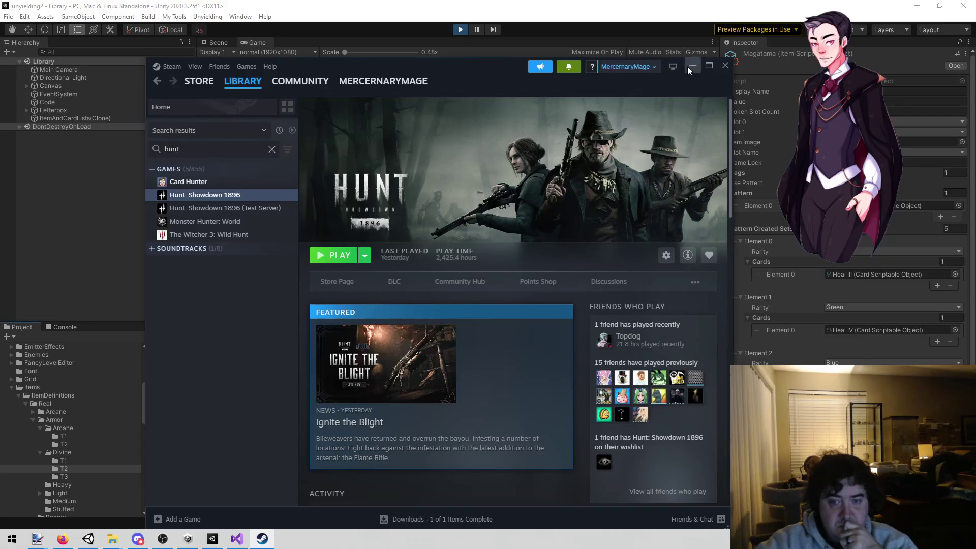
{"action": "left_click", "coordinate": [689, 66]}
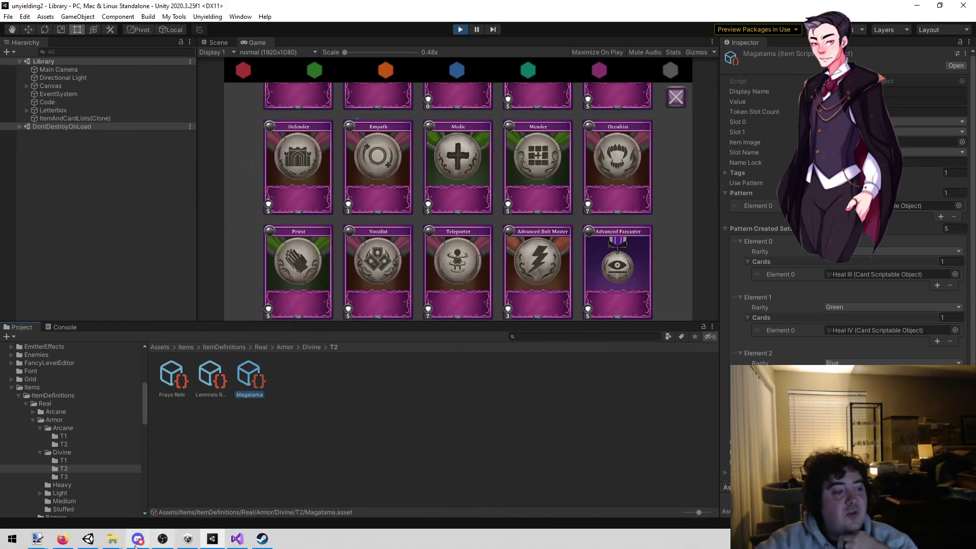
{"action": "left_click", "coordinate": [262, 539]}
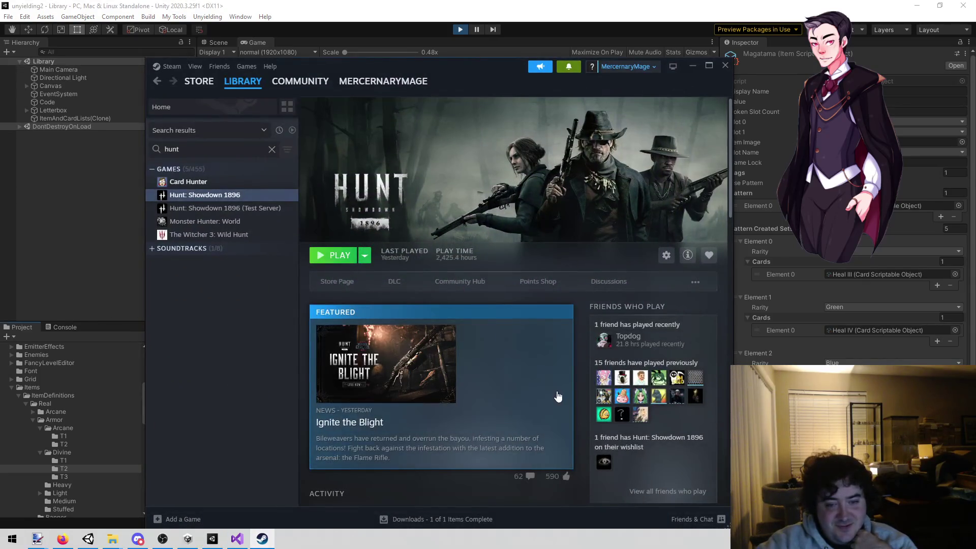
{"action": "left_click", "coordinate": [557, 397]}
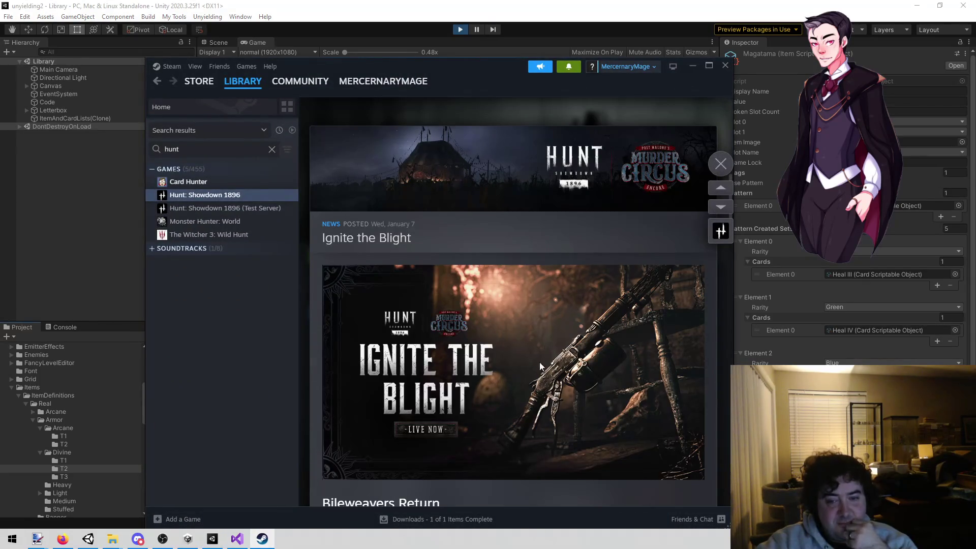
{"action": "scroll", "coordinate": [584, 346], "scroll_direction": "down", "scroll_amount": 5}
{"action": "scroll", "coordinate": [618, 312], "scroll_direction": "down", "scroll_amount": 15}
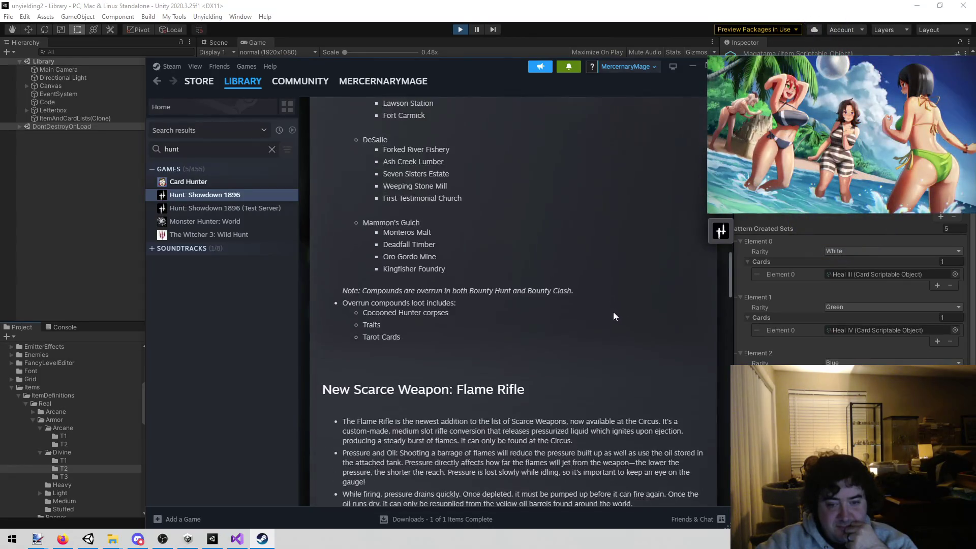
{"action": "scroll", "coordinate": [610, 315], "scroll_direction": "down", "scroll_amount": 10}
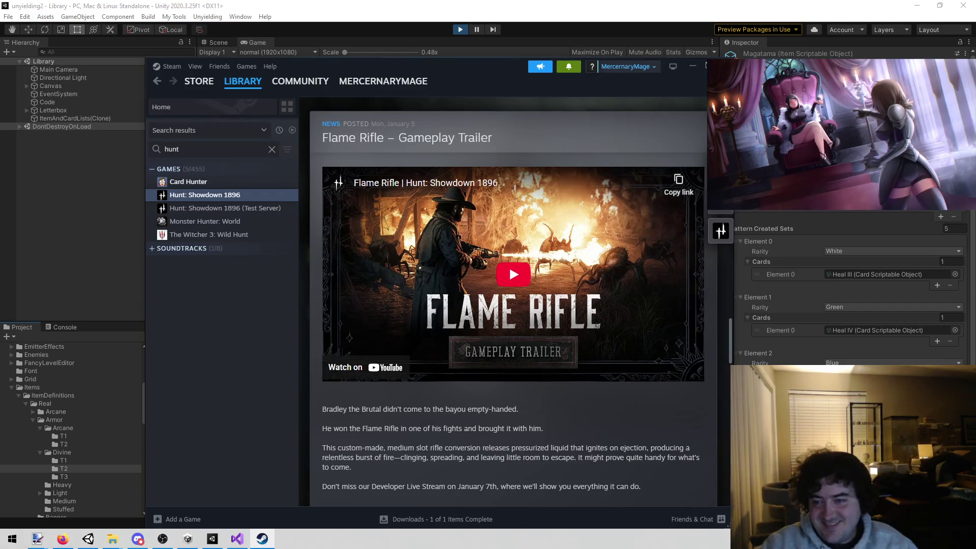
{"action": "left_click", "coordinate": [696, 141]}
{"action": "left_click", "coordinate": [691, 65]}
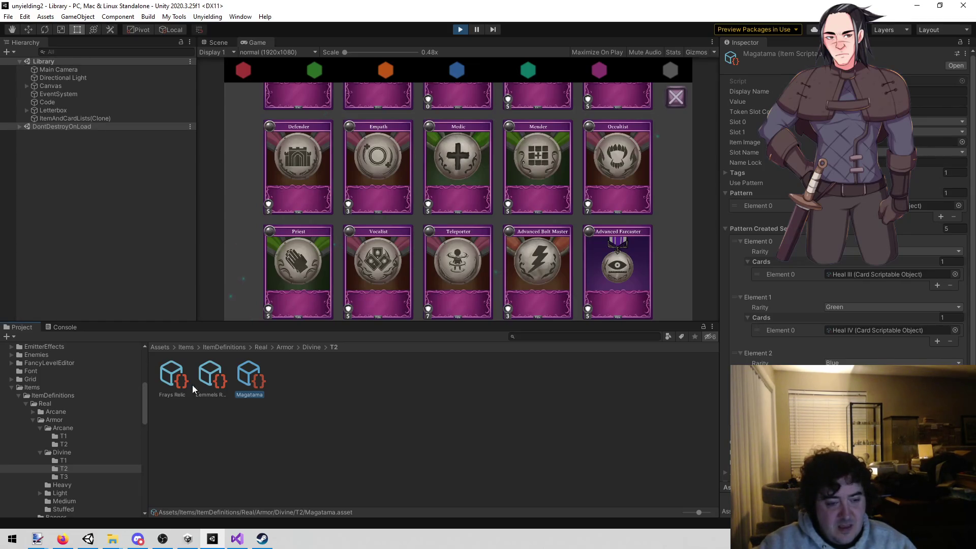
Copy the Frays Relic item name and select 'armor' on line 181 of the notes.
{"action": "left_click", "coordinate": [176, 385]}
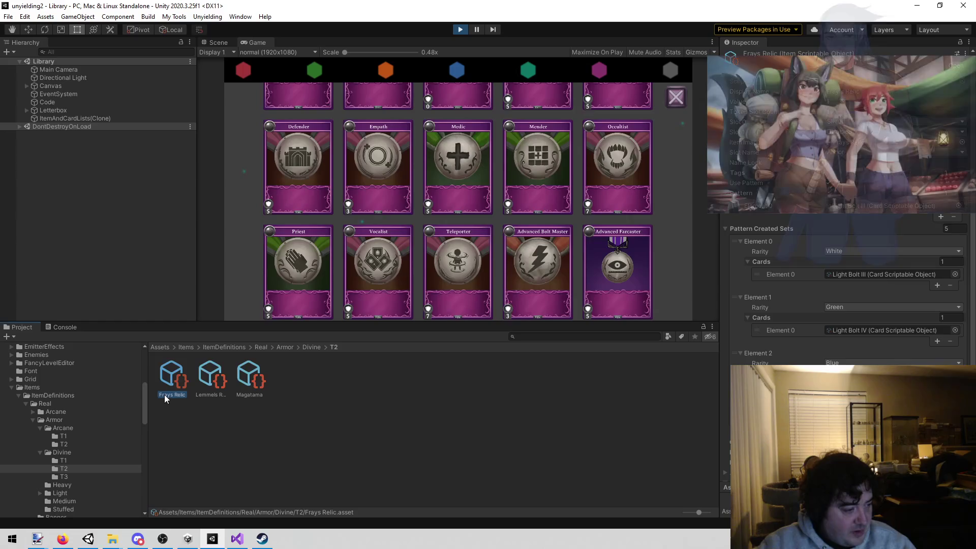
{"action": "left_click", "coordinate": [187, 395]}
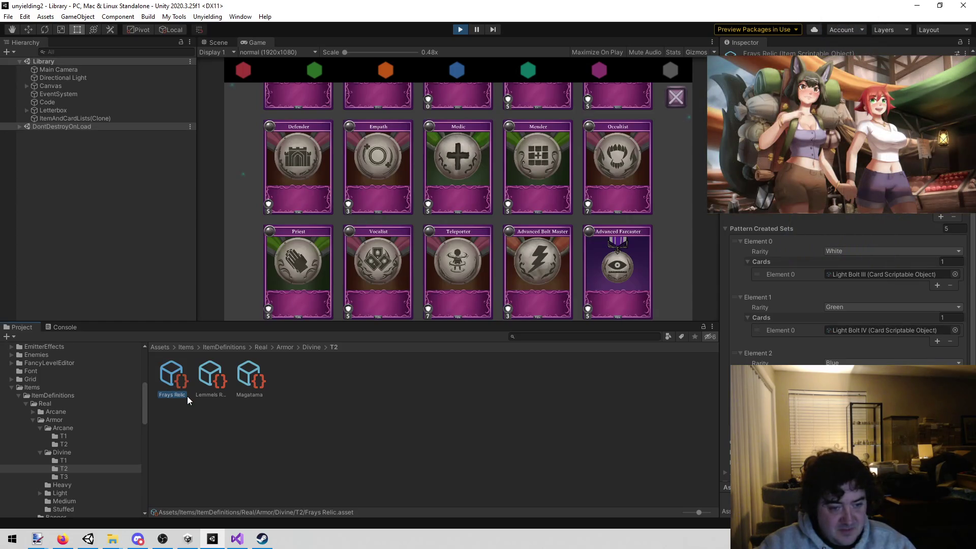
{"action": "left_click", "coordinate": [237, 538]}
{"action": "double_click", "coordinate": [351, 270]}
Replace 'cleric armor' with Frays Relic and split wepaon and divine item onto separate lines.
{"action": "left_click", "coordinate": [383, 270]}
{"action": "key", "text": "ctrl+shift+Left"}
{"action": "key", "text": "ctrl+shift+Left"}
{"action": "type", "text": "Frays Relic"}
{"action": "key", "text": "Delete"}
{"action": "key", "text": "Delete"}
{"action": "key", "text": "Return"}
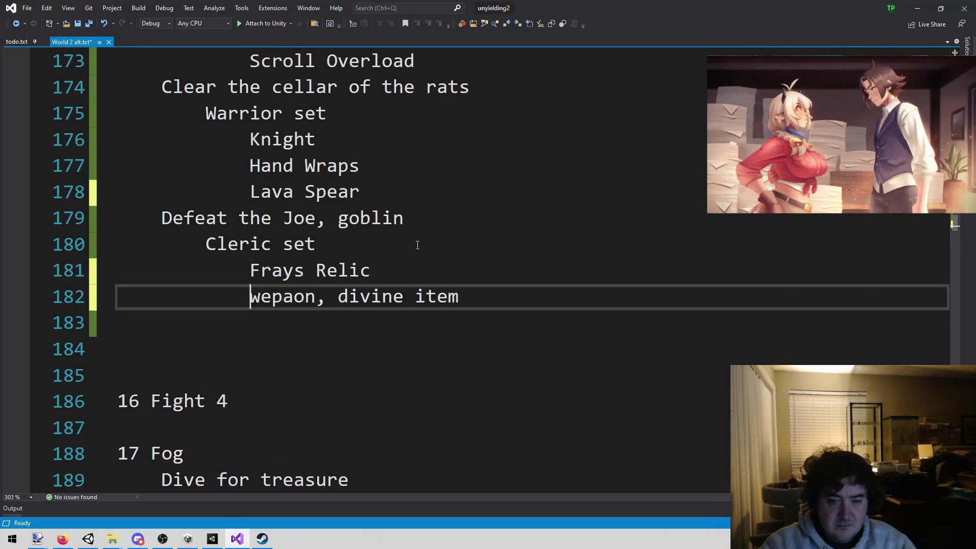
{"action": "key", "text": "ctrl+Right"}
{"action": "key", "text": "Delete"}
{"action": "key", "text": "Delete"}
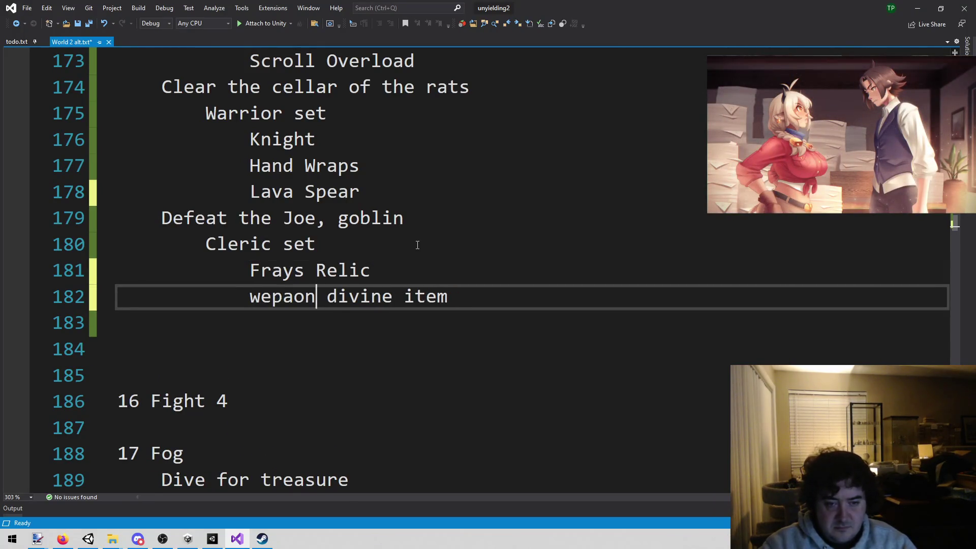
{"action": "key", "text": "Return"}
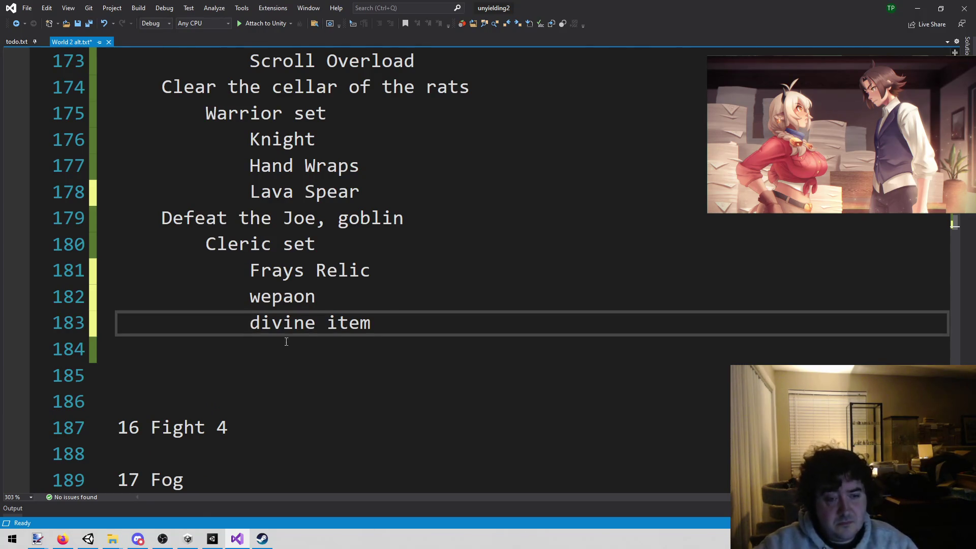
{"action": "left_click", "coordinate": [213, 540]}
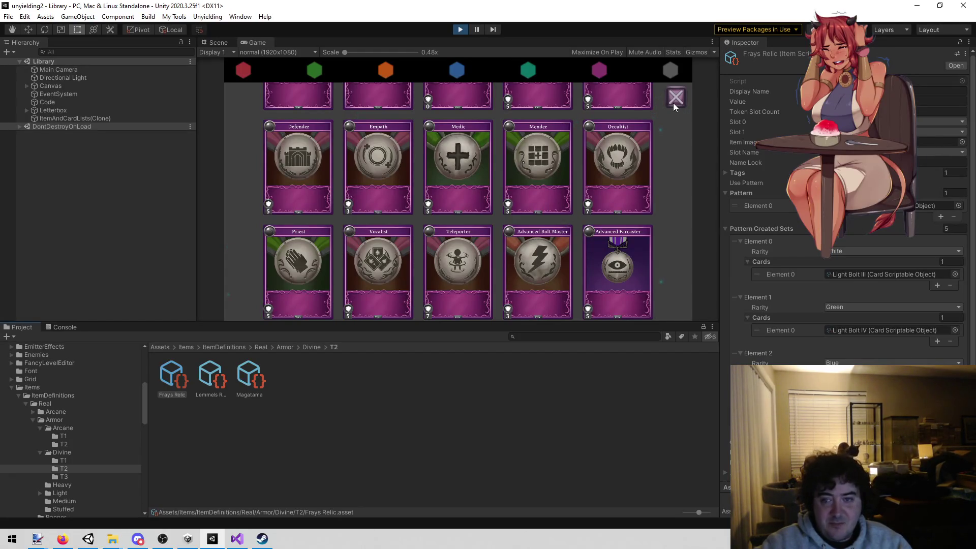
{"action": "left_click", "coordinate": [237, 539]}
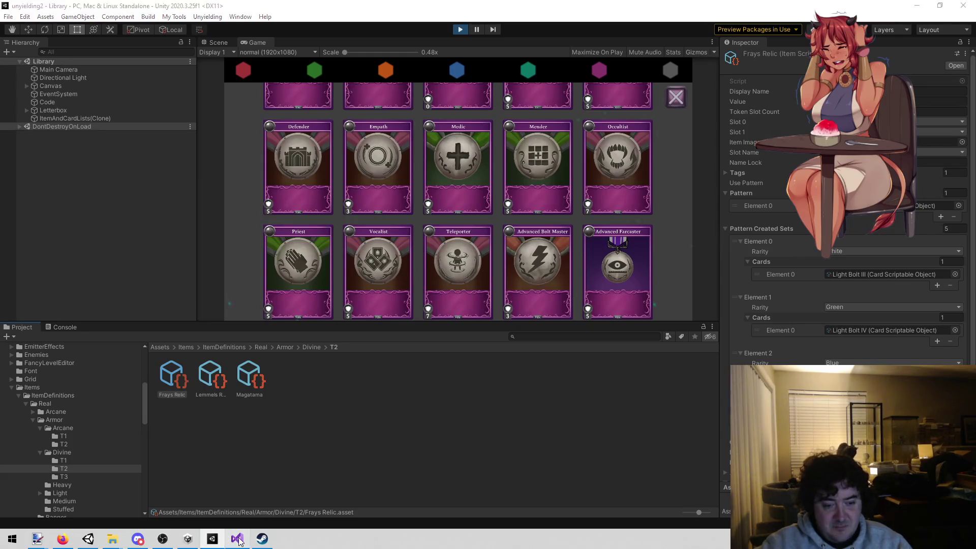
{"action": "double_click", "coordinate": [277, 271]}
{"action": "double_click", "coordinate": [280, 300]}
{"action": "double_click", "coordinate": [284, 323]}
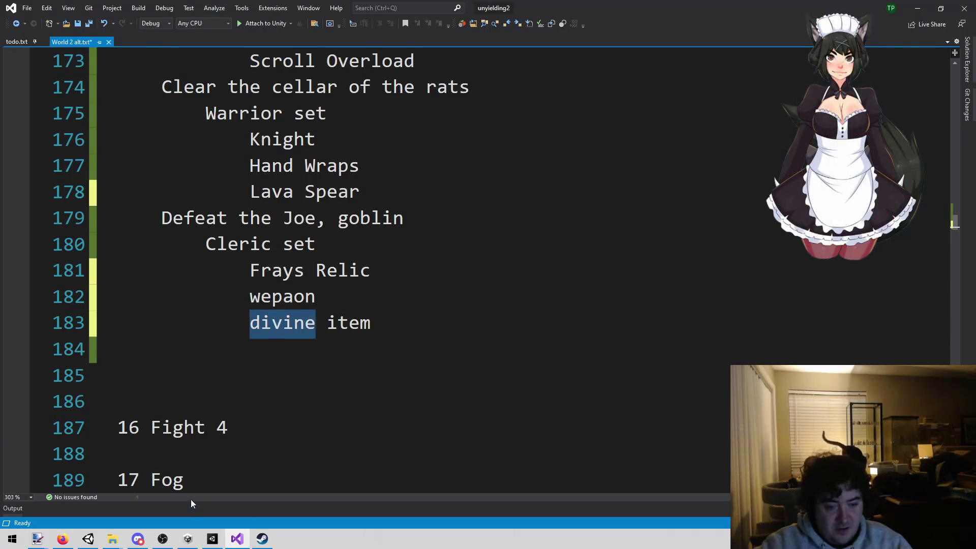
{"action": "left_click", "coordinate": [213, 539]}
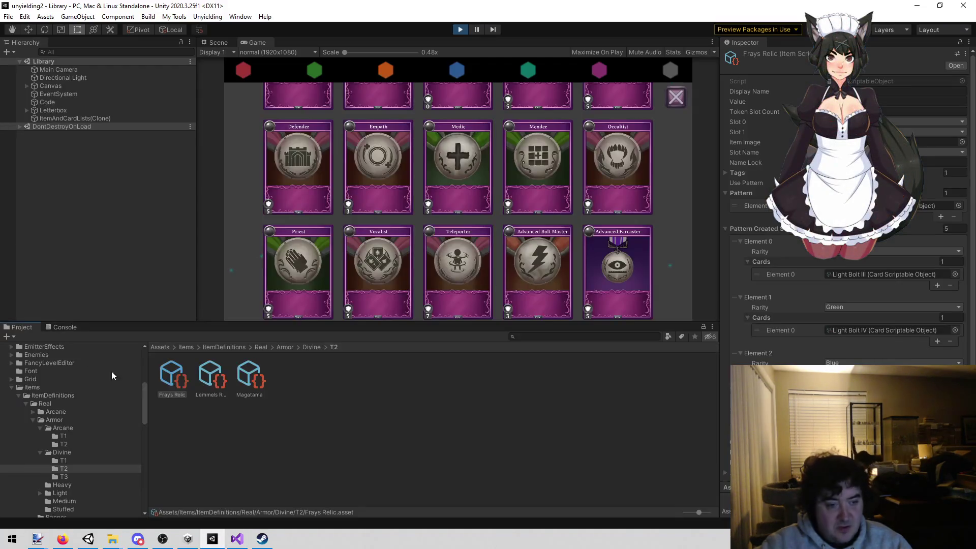
Open Miracles > Attack and inspect Icon Radiance, Vampire Fang, The Tooth and Symbmol Radiance.
{"action": "left_click", "coordinate": [32, 420]}
{"action": "scroll", "coordinate": [32, 421], "scroll_direction": "down", "scroll_amount": 2}
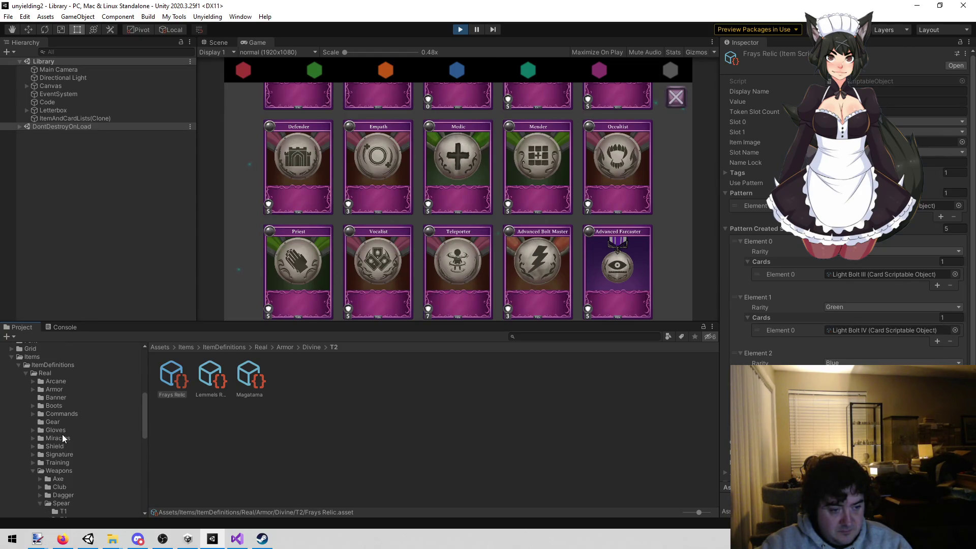
{"action": "left_click", "coordinate": [66, 438]}
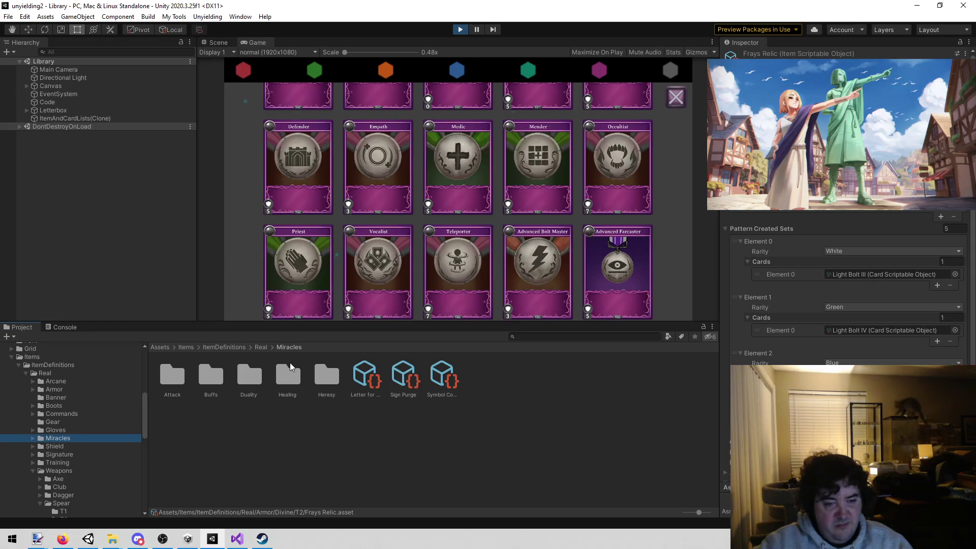
{"action": "left_click", "coordinate": [155, 391]}
{"action": "double_click", "coordinate": [169, 386]}
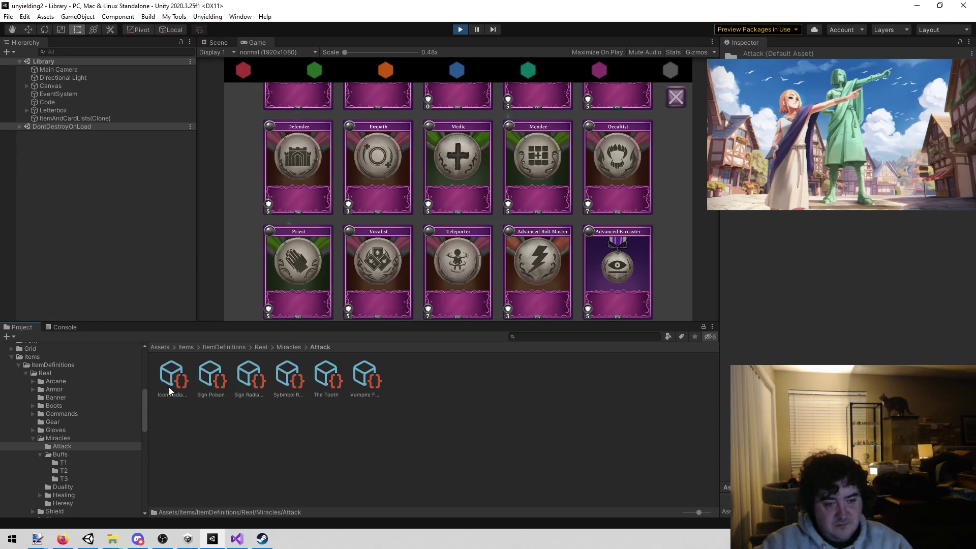
{"action": "left_click", "coordinate": [177, 377]}
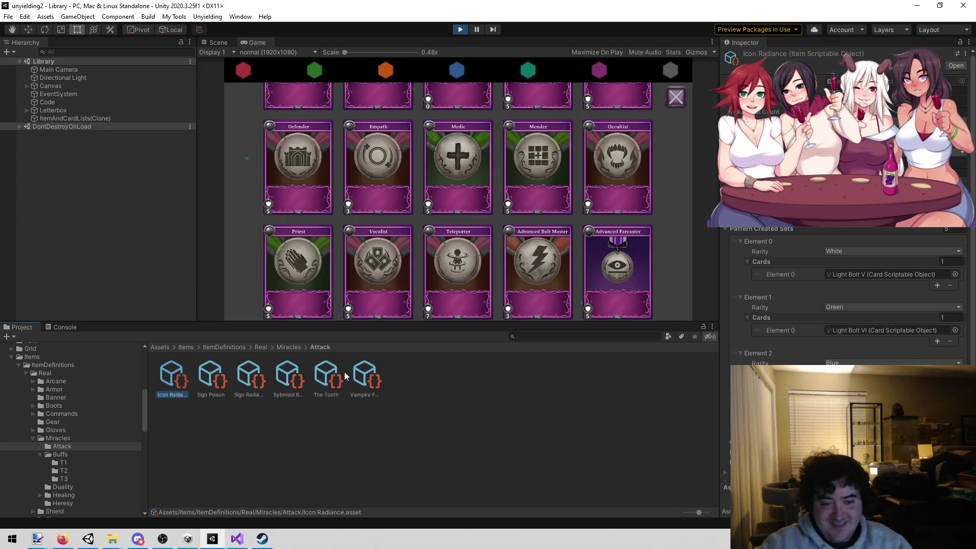
{"action": "left_click", "coordinate": [366, 374]}
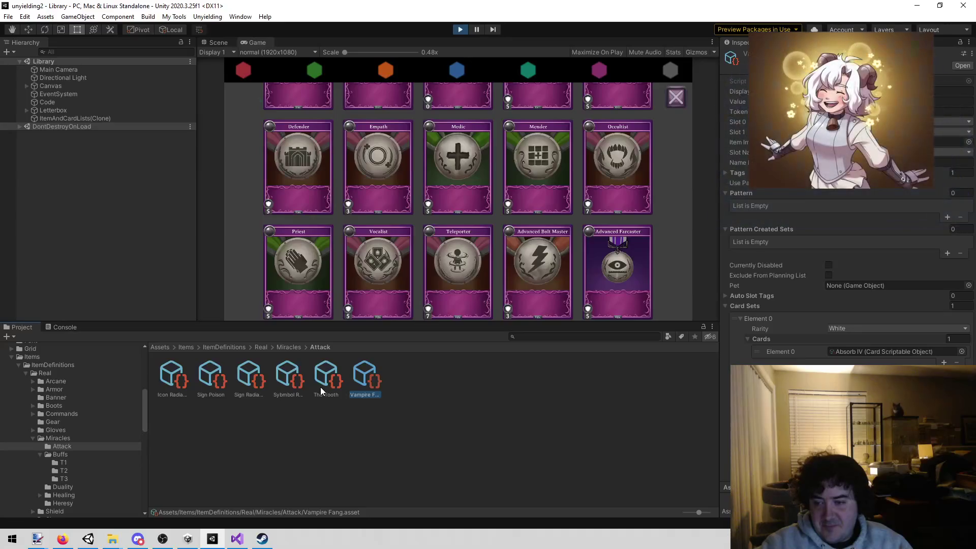
{"action": "left_click", "coordinate": [325, 379]}
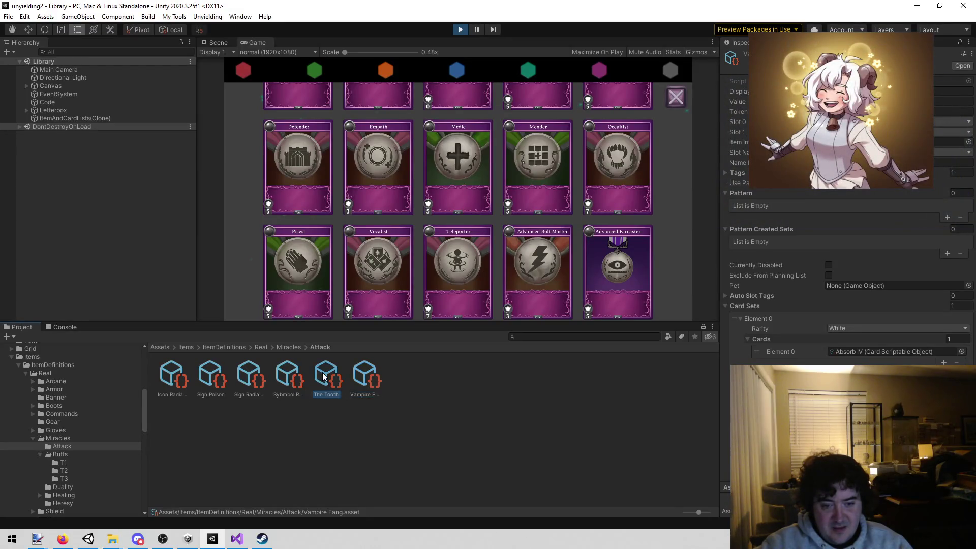
{"action": "left_click", "coordinate": [304, 381]}
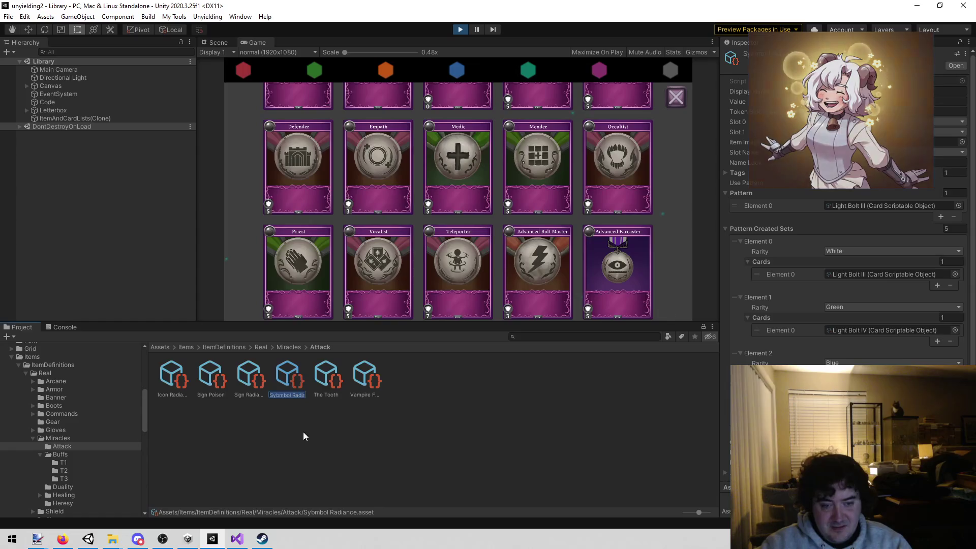
Overwrite 'divine item' on notes line 183 with Sybmbol Radiance.
{"action": "left_click", "coordinate": [237, 539]}
{"action": "left_click", "coordinate": [464, 329]}
{"action": "key", "text": "shift+Home"}
{"action": "type", "text": "Sybmbol Radiance"}
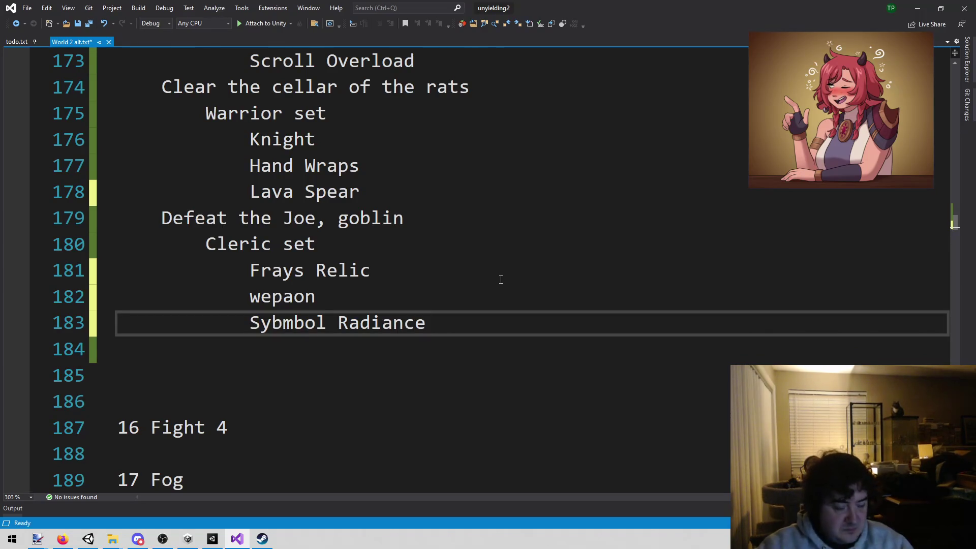
{"action": "key", "text": "Up"}
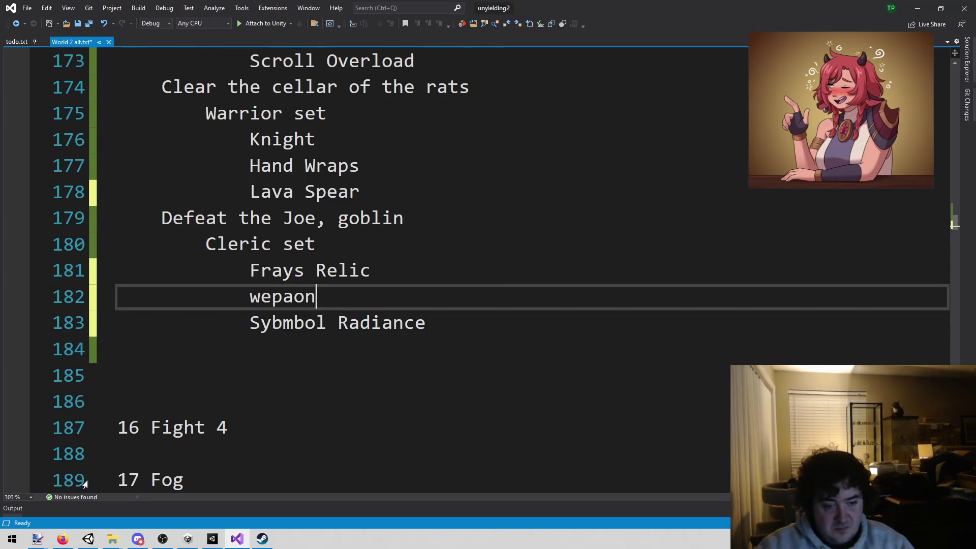
{"action": "left_click", "coordinate": [212, 538]}
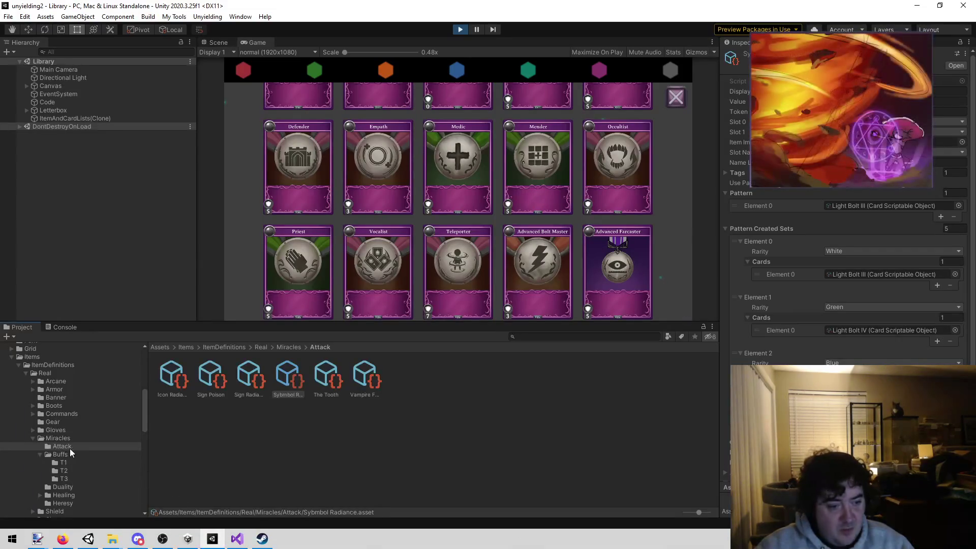
{"action": "scroll", "coordinate": [92, 438], "scroll_direction": "down", "scroll_amount": 5}
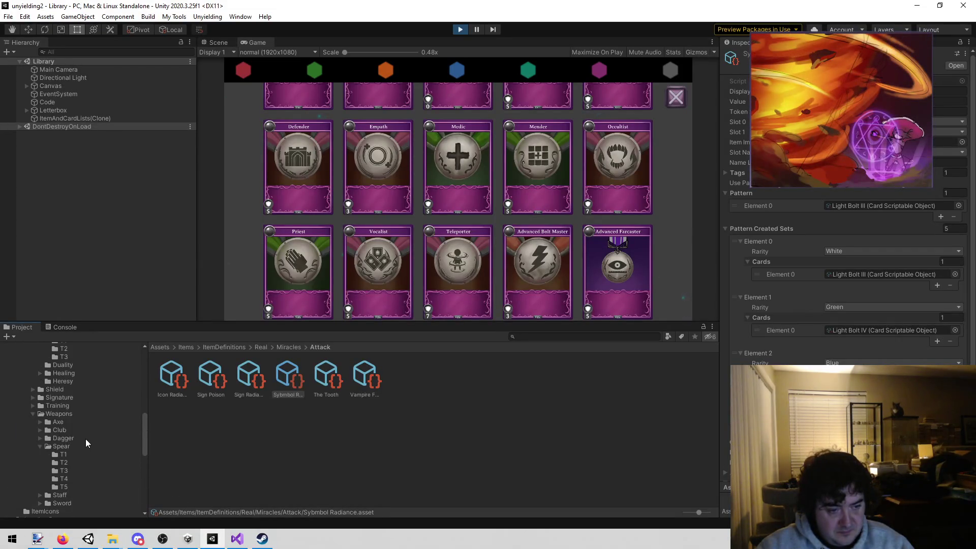
{"action": "left_click", "coordinate": [89, 432]}
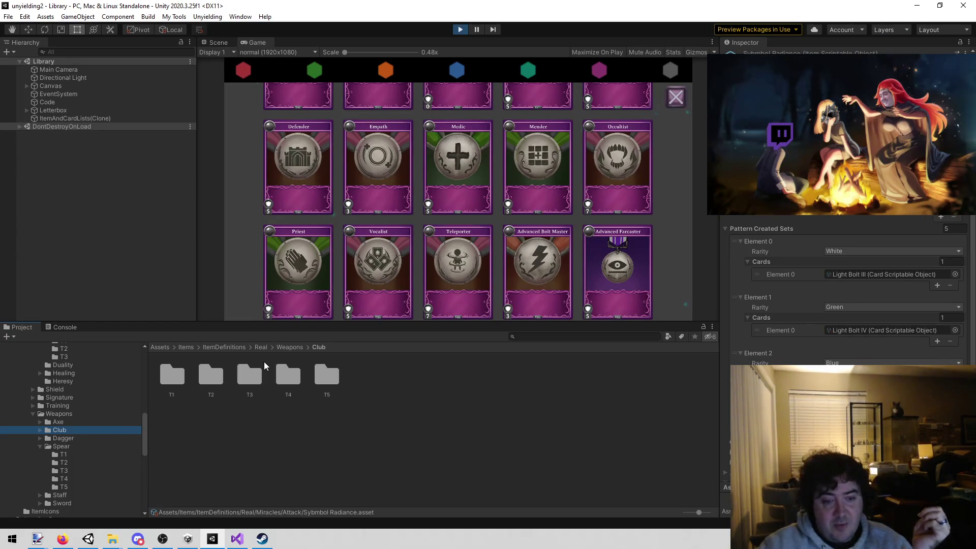
{"action": "scroll", "coordinate": [309, 192], "scroll_direction": "down", "scroll_amount": 4}
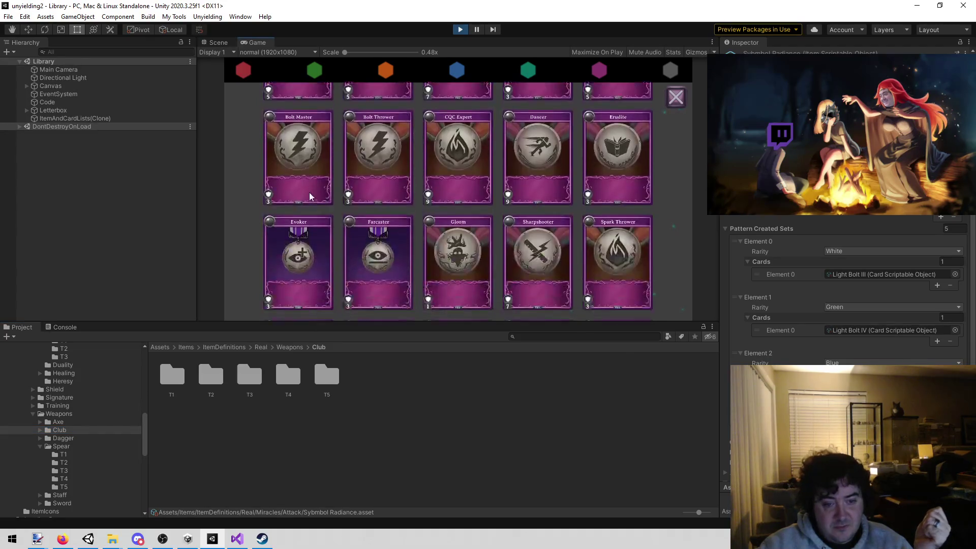
{"action": "scroll", "coordinate": [319, 242], "scroll_direction": "up", "scroll_amount": 7}
{"action": "scroll", "coordinate": [318, 240], "scroll_direction": "up", "scroll_amount": 1}
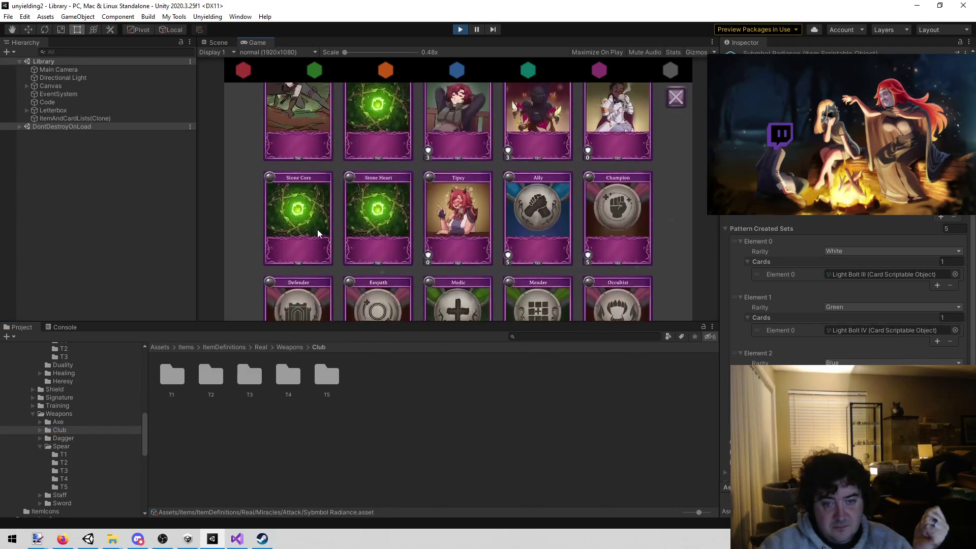
{"action": "scroll", "coordinate": [340, 178], "scroll_direction": "down", "scroll_amount": 1}
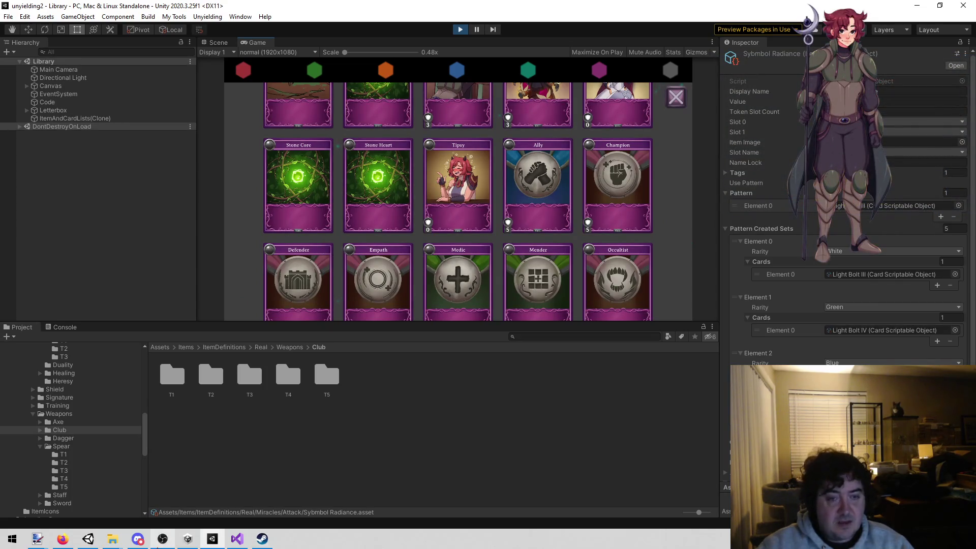
{"action": "mouse_move", "coordinate": [157, 545]}
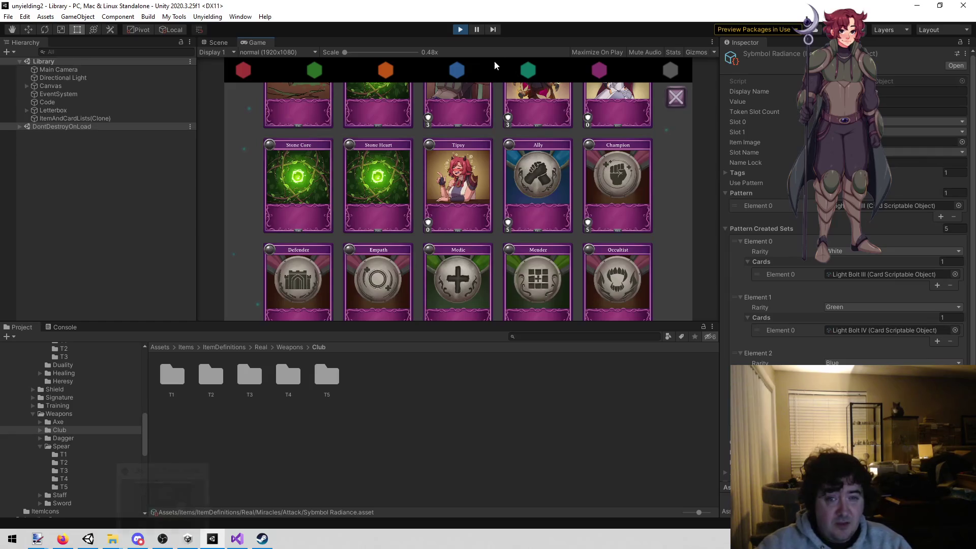
{"action": "left_click", "coordinate": [460, 29]}
Load the PickTeam scene, enter Play mode, and choose to delete the last saved game.
{"action": "left_click", "coordinate": [174, 16]}
{"action": "mouse_move", "coordinate": [207, 16]}
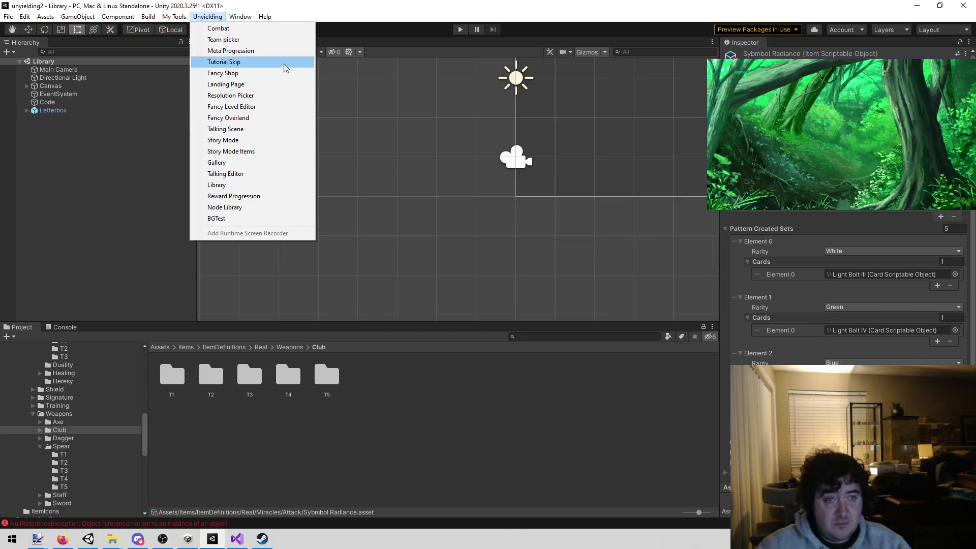
{"action": "left_click", "coordinate": [280, 50]}
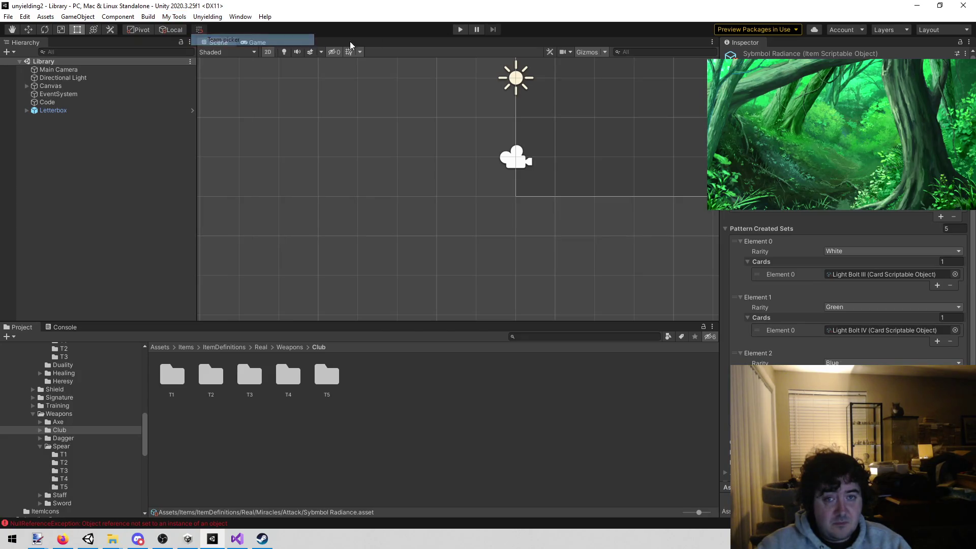
{"action": "left_click", "coordinate": [454, 29]}
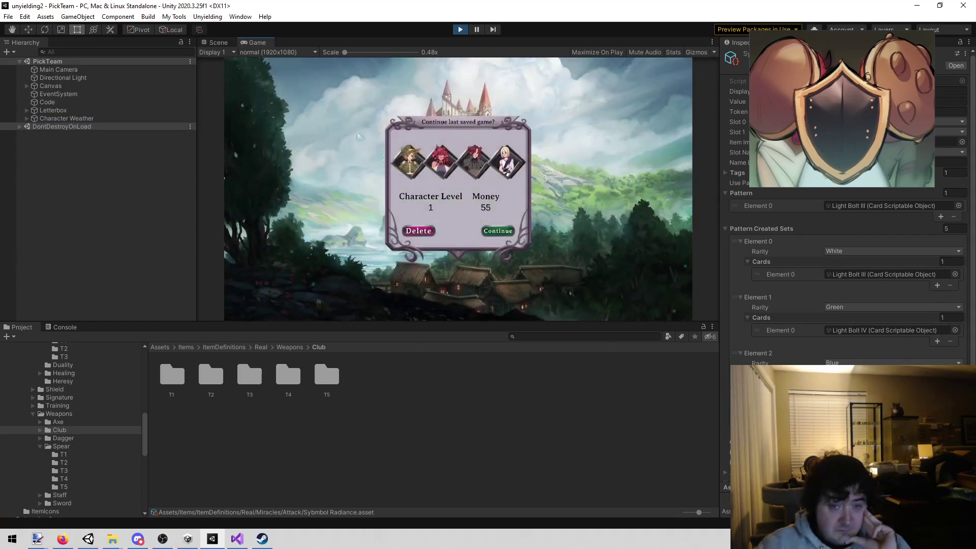
{"action": "left_click", "coordinate": [405, 229]}
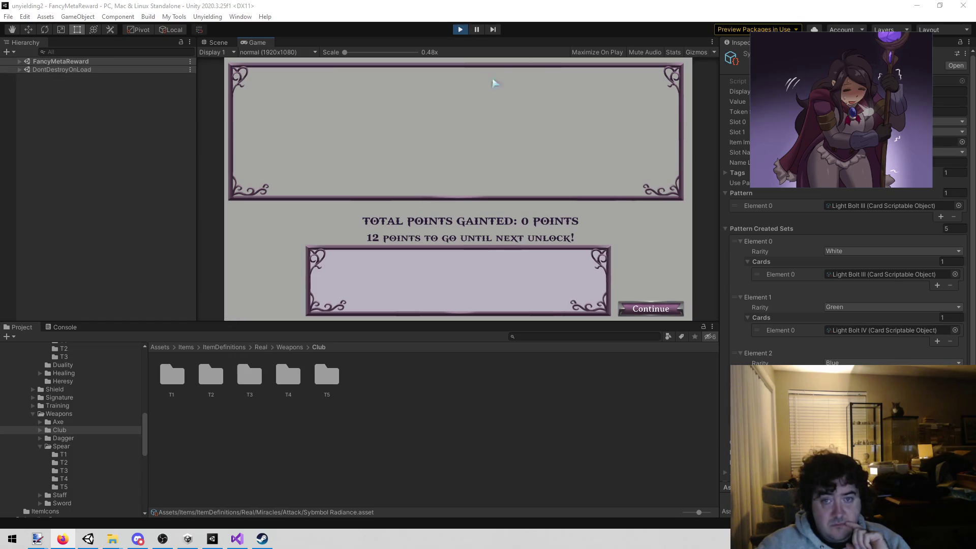
Continue past the 0-points reward screen to the team-picking screen.
{"action": "left_click", "coordinate": [635, 308]}
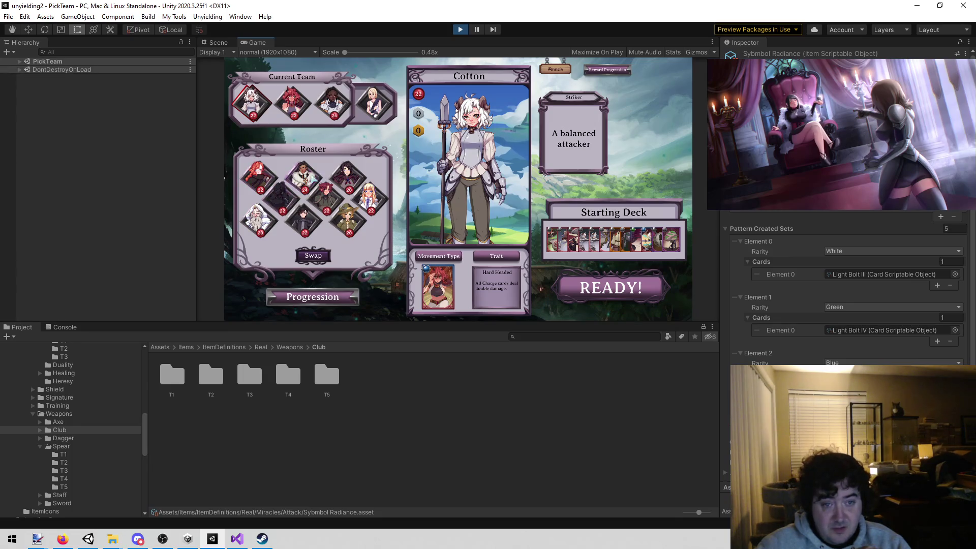
Swap Dane into team slot one and Pepper into slot three, then confirm with READY!
{"action": "left_click", "coordinate": [305, 181]}
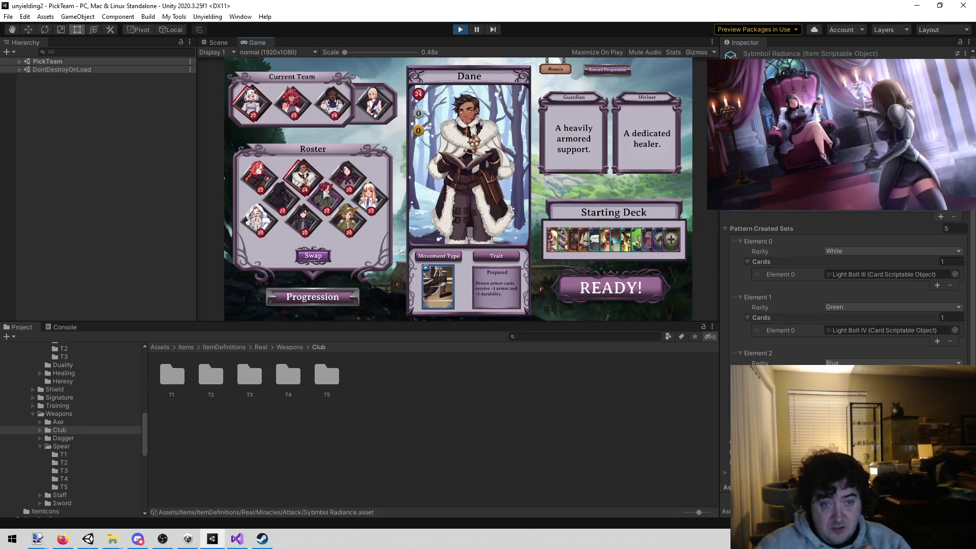
{"action": "left_click", "coordinate": [313, 258]}
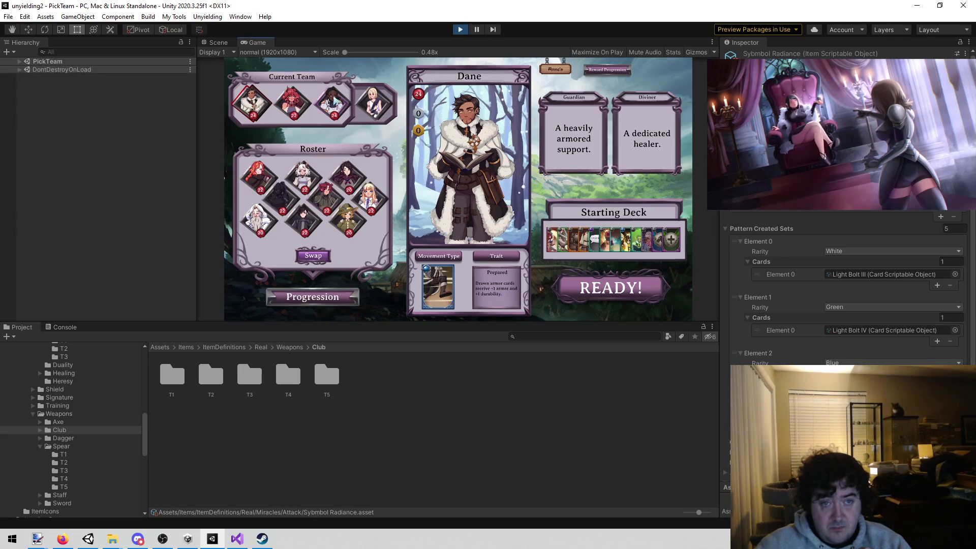
{"action": "left_click", "coordinate": [332, 104]}
{"action": "left_click", "coordinate": [369, 196]}
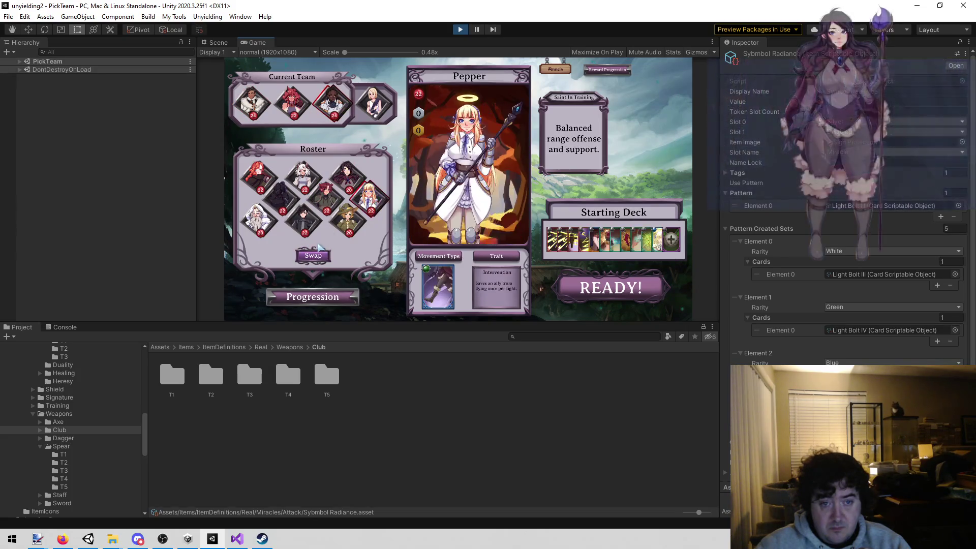
{"action": "left_click", "coordinate": [314, 256]}
{"action": "left_click", "coordinate": [607, 287]}
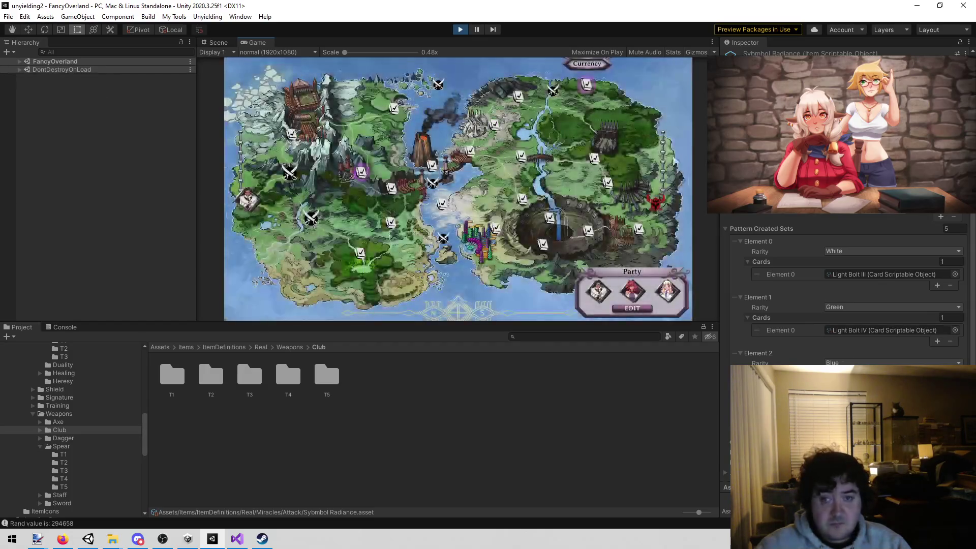
Open the party's Edit Loadout and cycle through the characters' boots, ending back on Dane.
{"action": "left_click", "coordinate": [636, 314]}
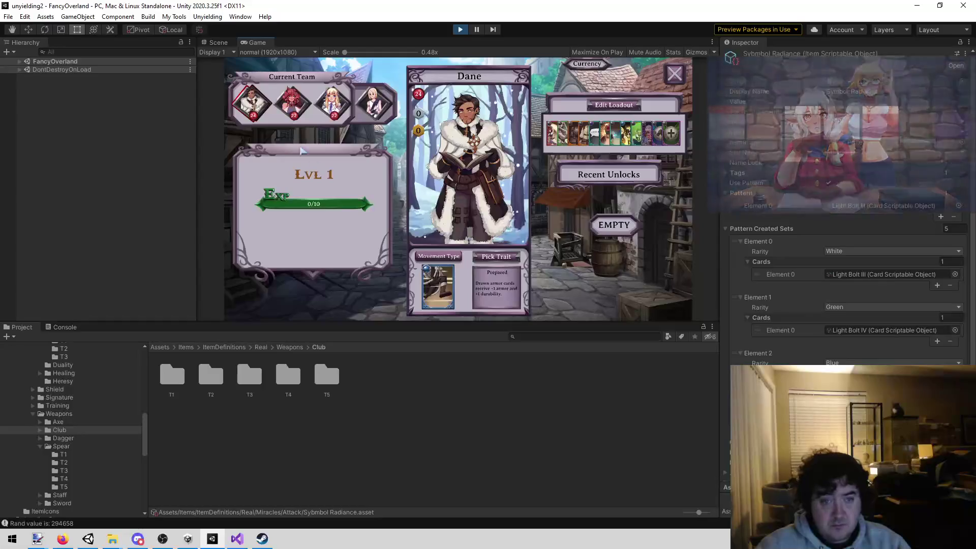
{"action": "left_click", "coordinate": [606, 107]}
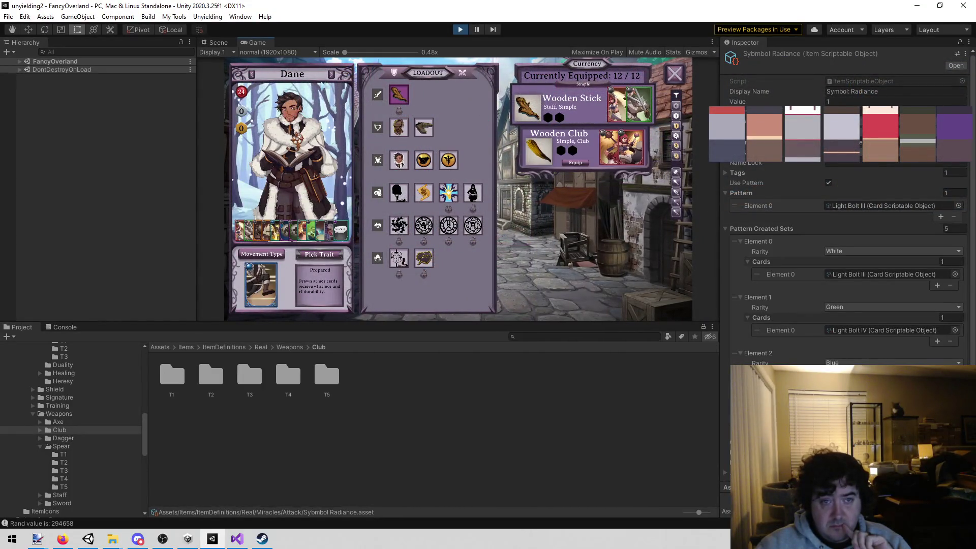
{"action": "left_click", "coordinate": [332, 75]}
{"action": "left_click", "coordinate": [331, 75]}
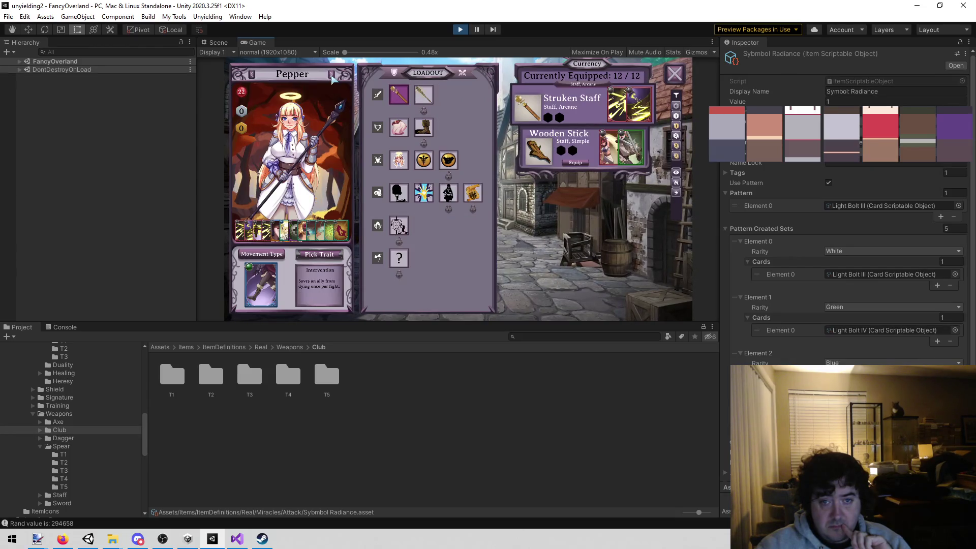
{"action": "left_click", "coordinate": [423, 127]}
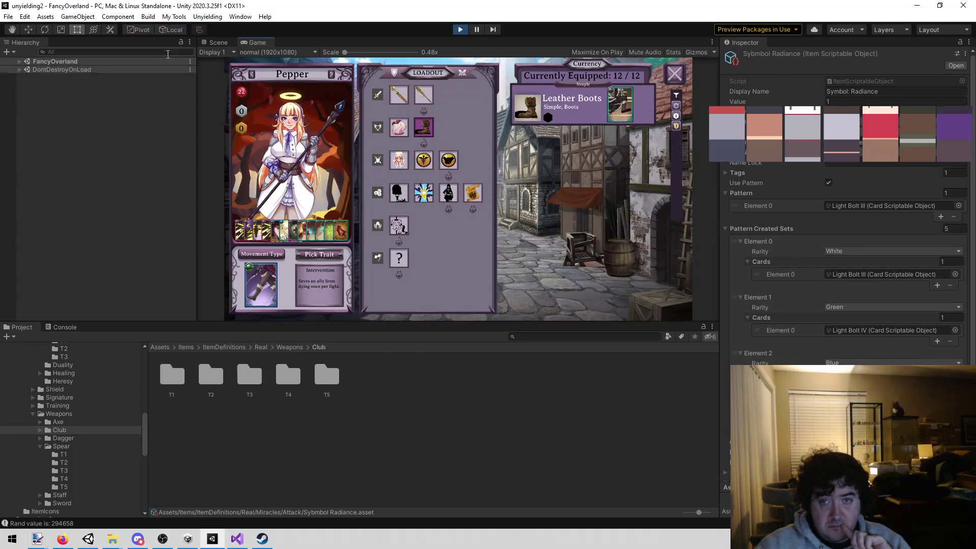
{"action": "left_click", "coordinate": [251, 75]}
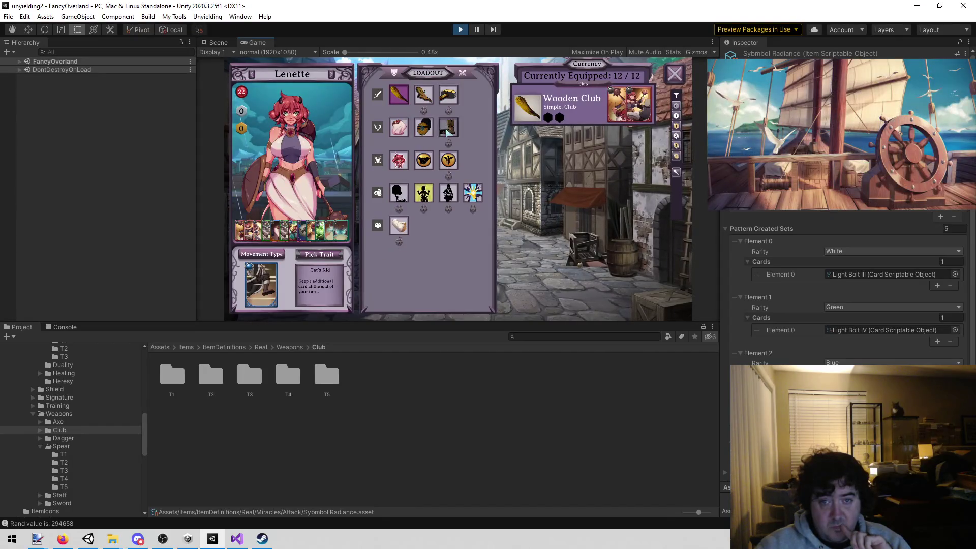
{"action": "left_click", "coordinate": [251, 76]}
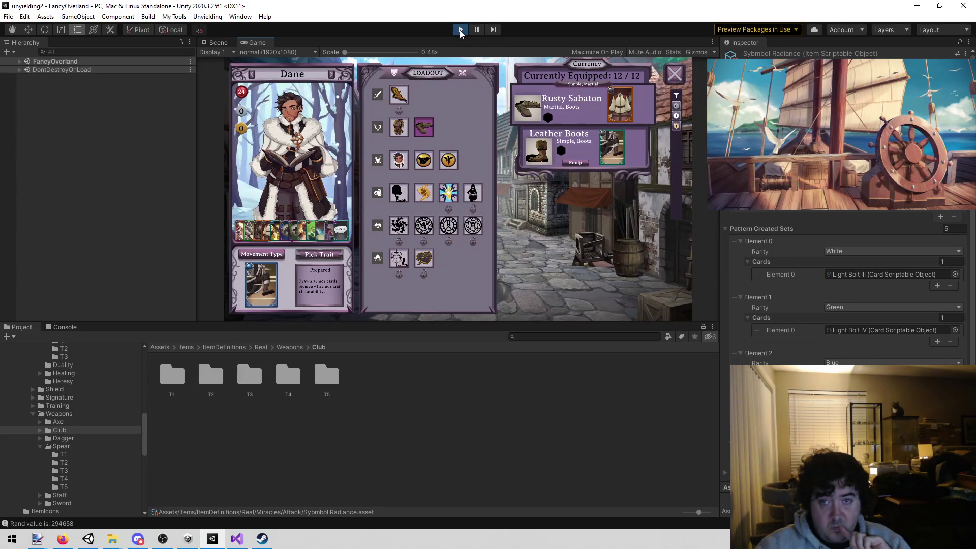
Restart Play mode, enter the map with the default team, then stop the game.
{"action": "left_click", "coordinate": [460, 30]}
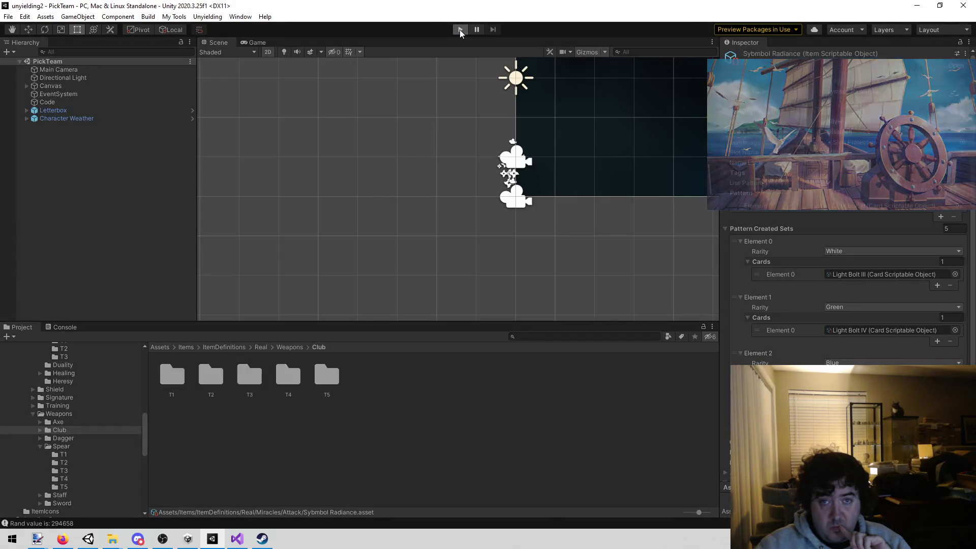
{"action": "left_click", "coordinate": [453, 31]}
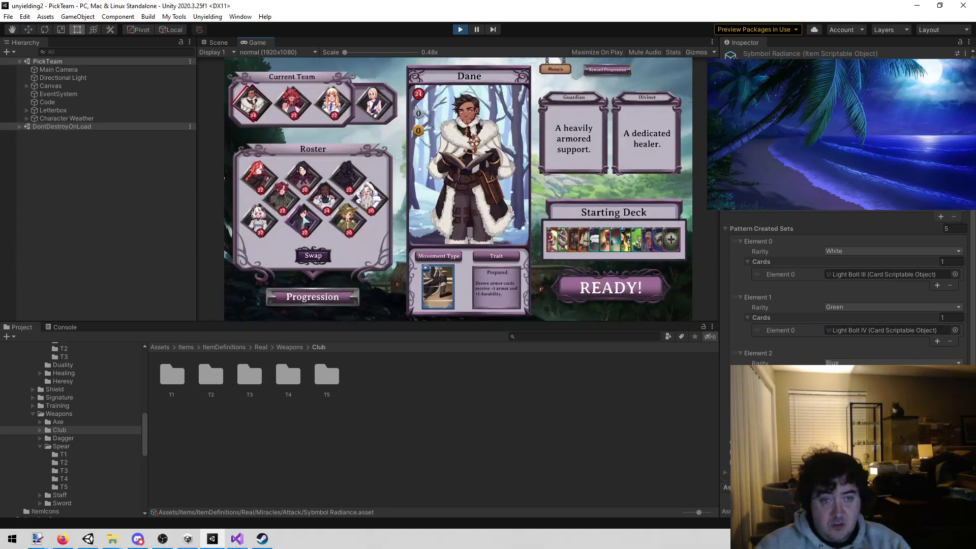
{"action": "left_click", "coordinate": [610, 288]}
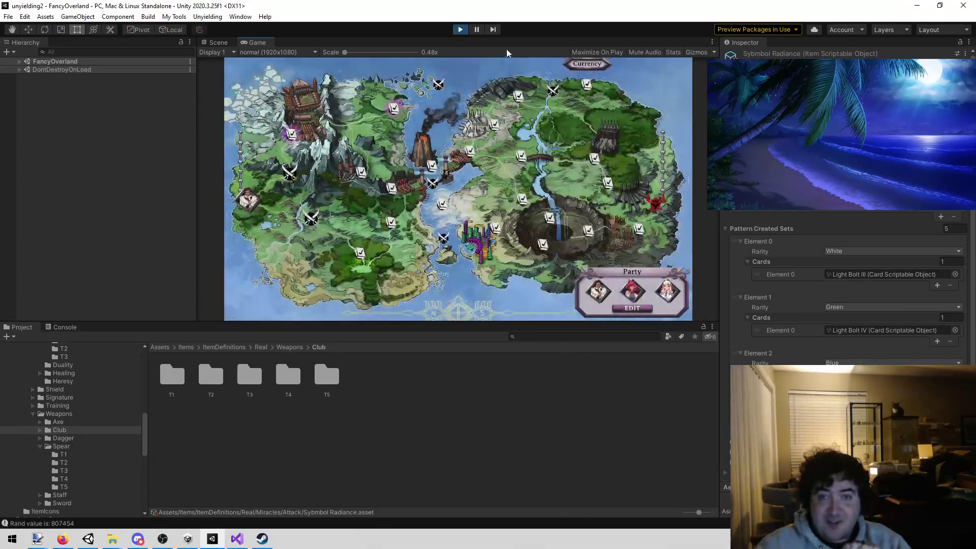
{"action": "left_click", "coordinate": [459, 32]}
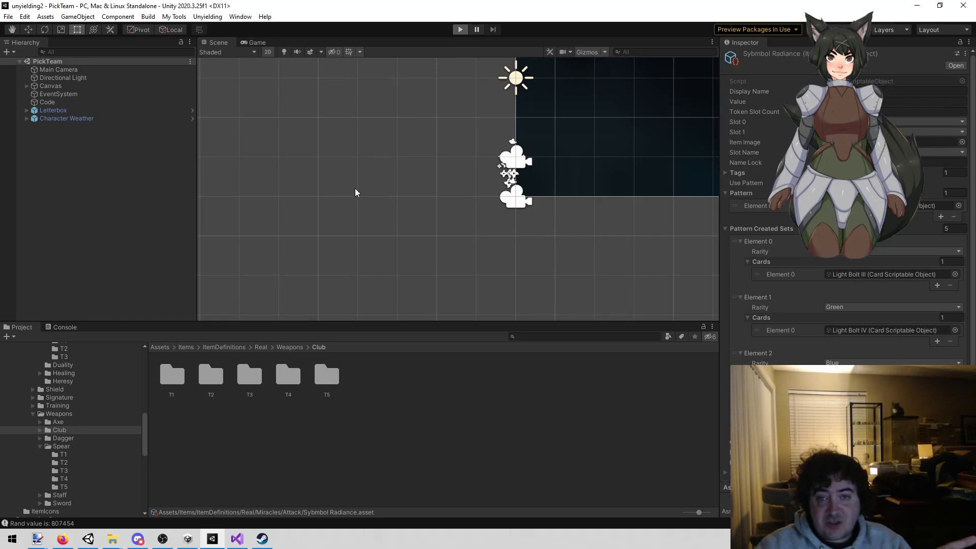
Restart with Ctrl+P, swap Fox onto the team, check his loadout, then stop playing.
{"action": "key", "text": "ctrl+p"}
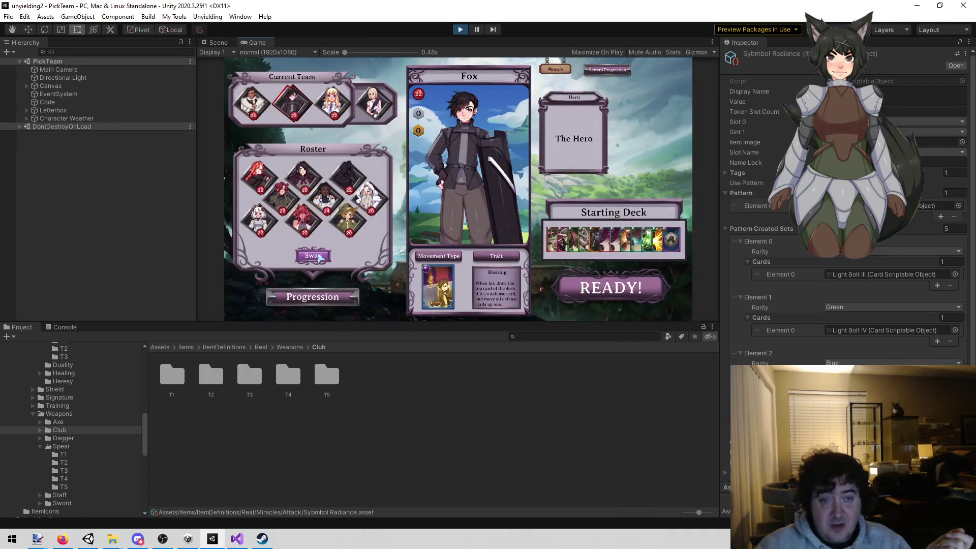
{"action": "left_click", "coordinate": [581, 246]}
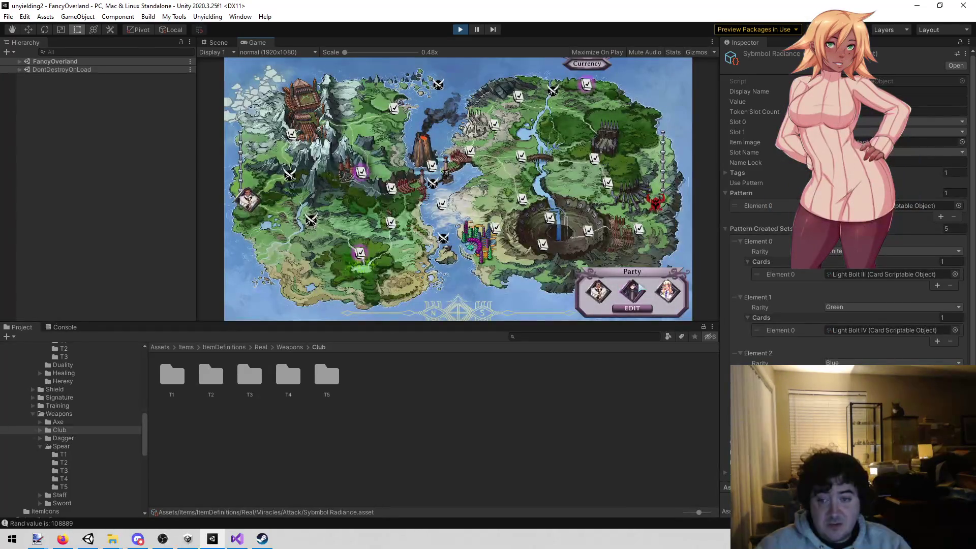
{"action": "left_click", "coordinate": [629, 289]}
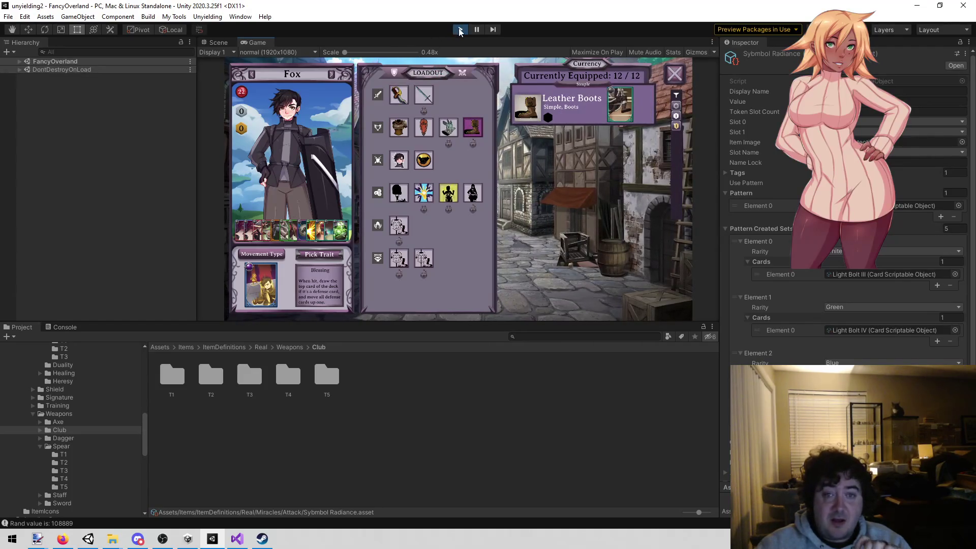
{"action": "left_click", "coordinate": [460, 29]}
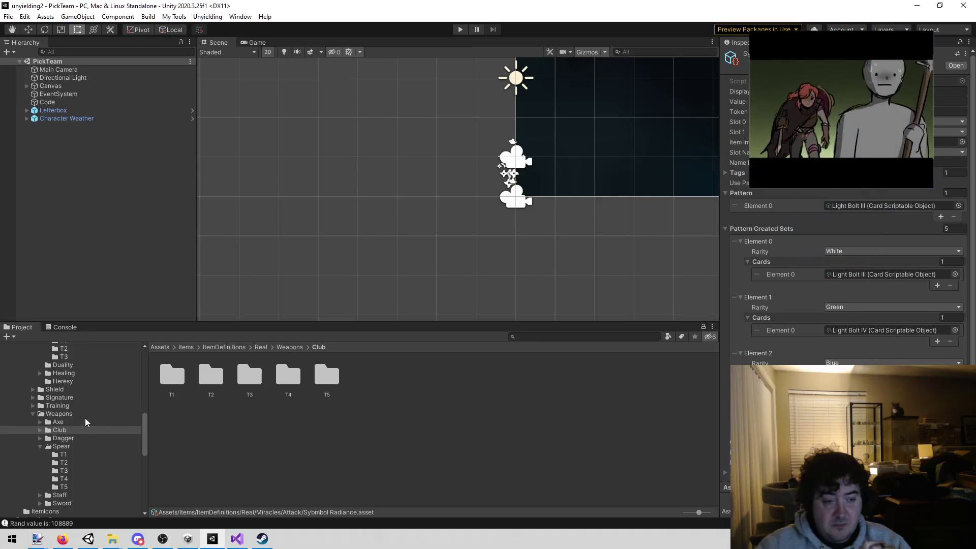
Navigate the Project window into the Boots/T2 items folder.
{"action": "scroll", "coordinate": [83, 418], "scroll_direction": "up", "scroll_amount": 3}
{"action": "left_click", "coordinate": [84, 375]}
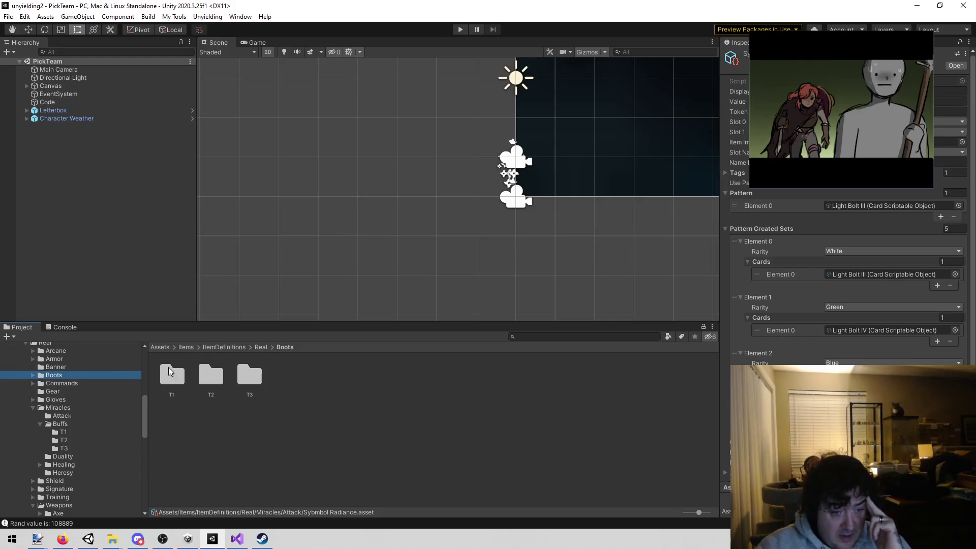
{"action": "double_click", "coordinate": [211, 376]}
{"action": "left_click", "coordinate": [174, 378]}
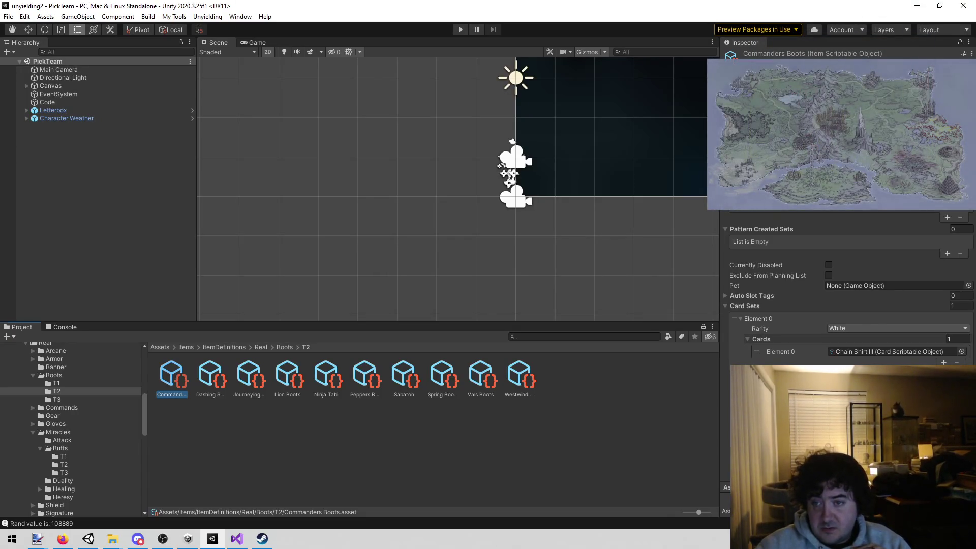
{"action": "scroll", "coordinate": [844, 264], "scroll_direction": "up", "scroll_amount": 2}
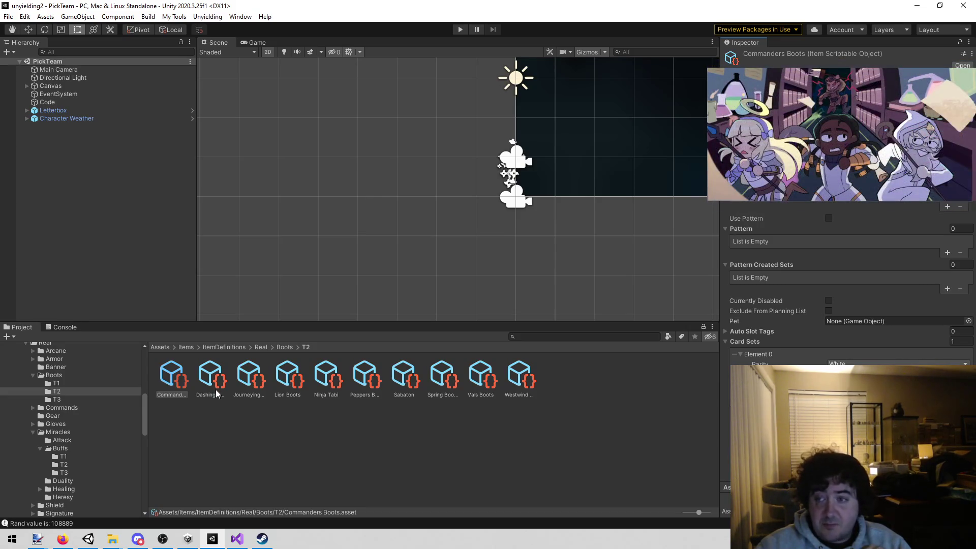
Inspect Dashing Shoes, Journeying Shoes, Lion Boots, Ninja Tabi, Peppers Boots, Sabaton, Spring Boots, Vals Boots and Westwind Sandals.
{"action": "left_click", "coordinate": [210, 381]}
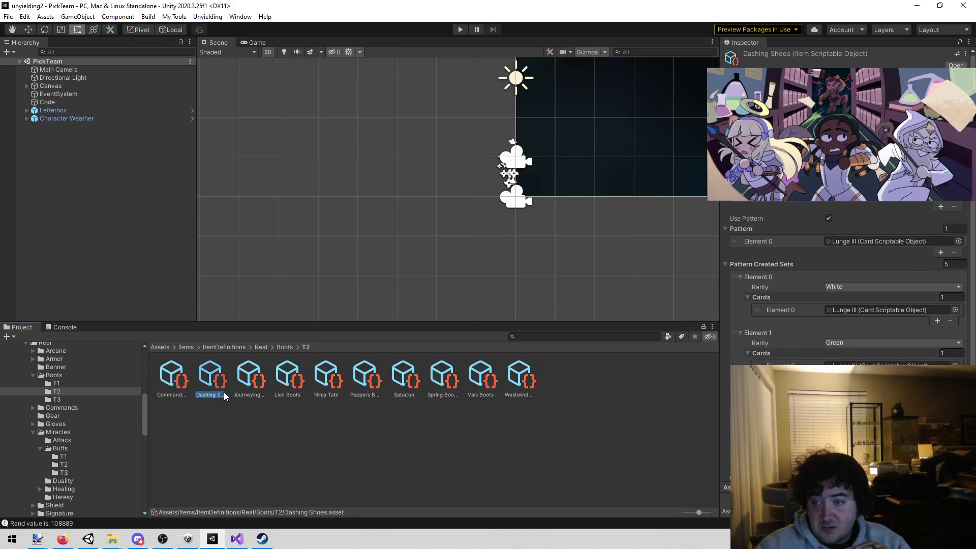
{"action": "left_click", "coordinate": [248, 390]}
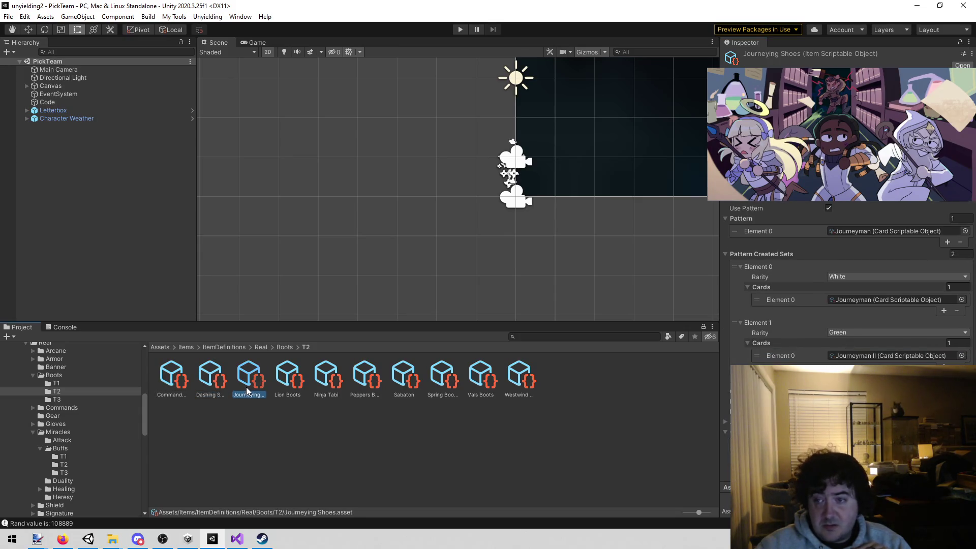
{"action": "left_click", "coordinate": [293, 381]}
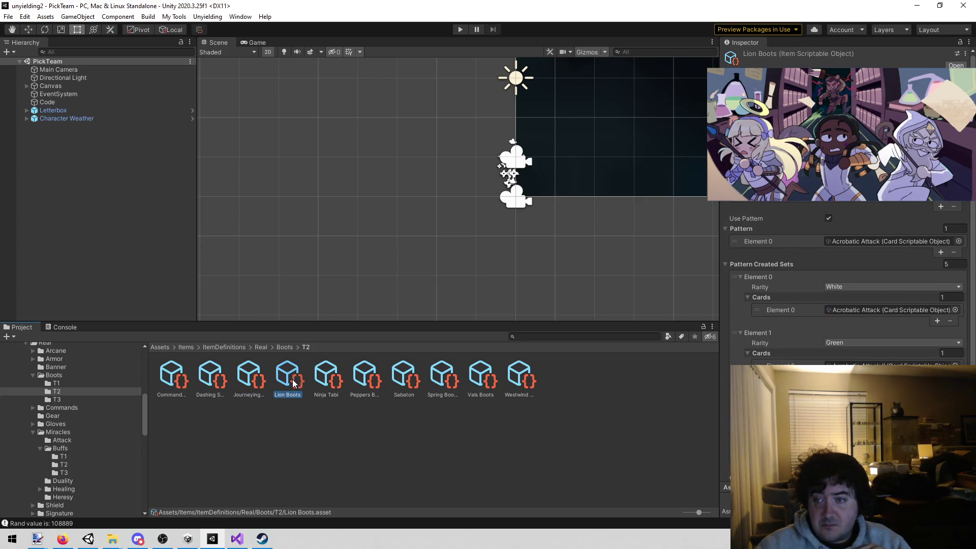
{"action": "left_click", "coordinate": [326, 379]}
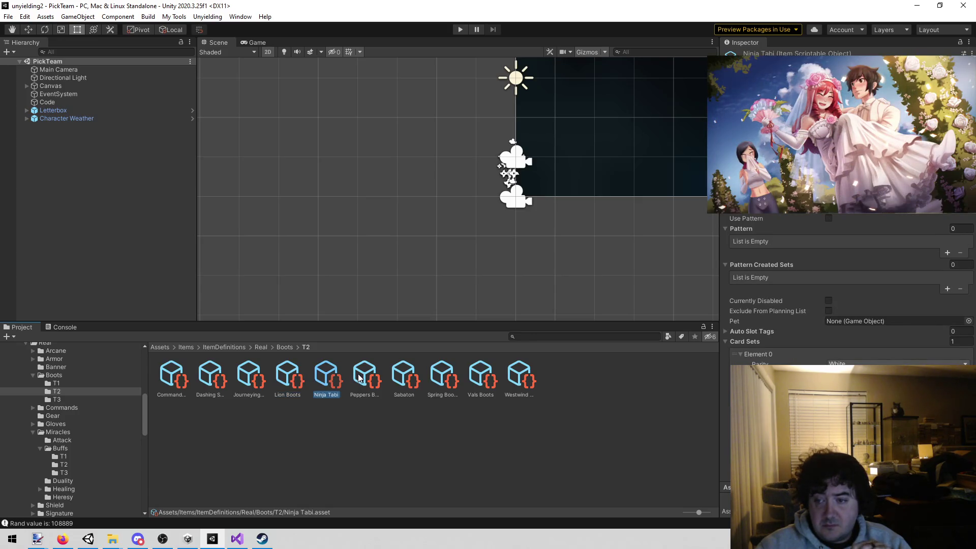
{"action": "left_click", "coordinate": [371, 378]}
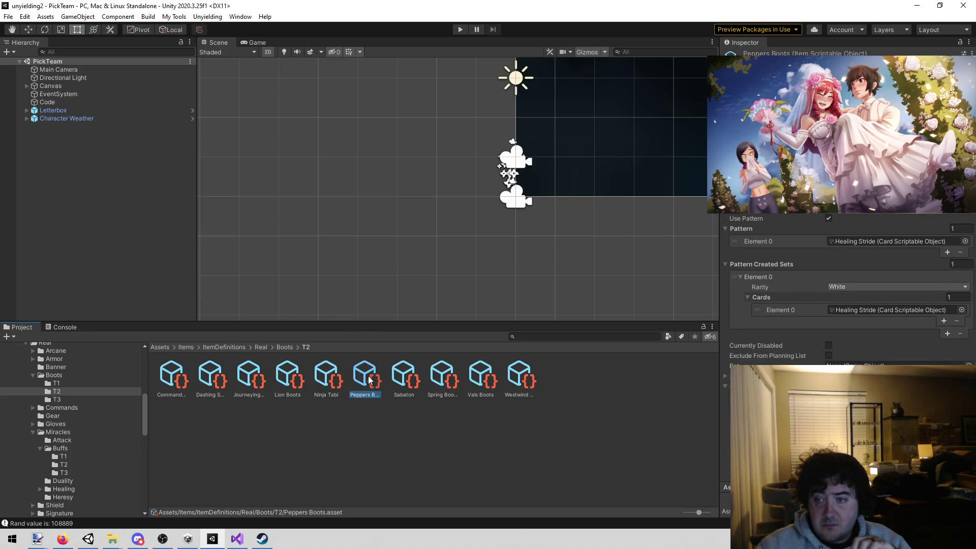
{"action": "left_click", "coordinate": [397, 379]}
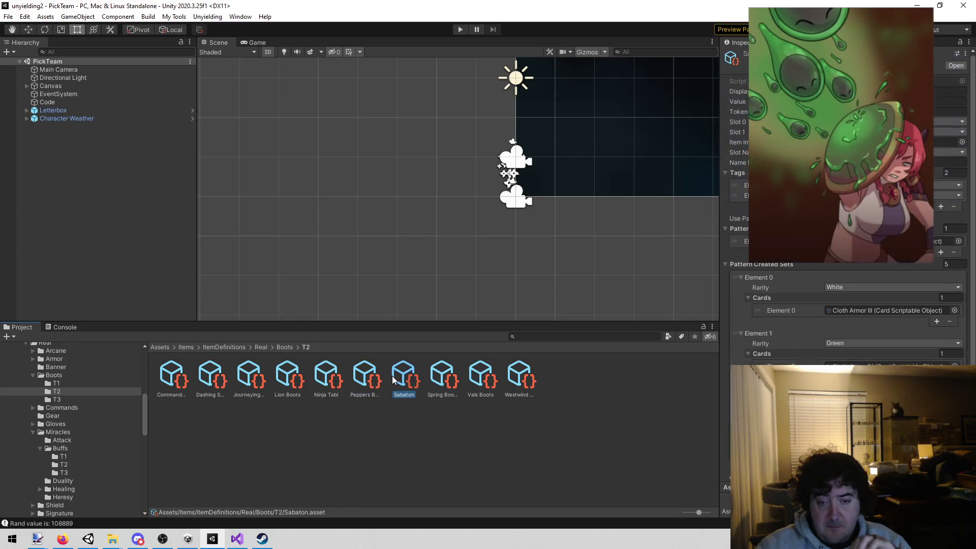
{"action": "left_click", "coordinate": [441, 379]}
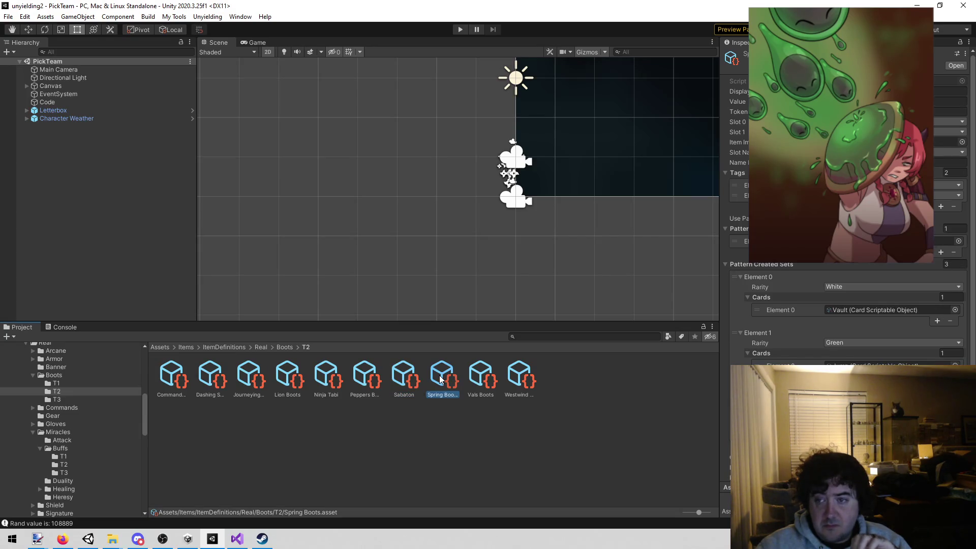
{"action": "left_click", "coordinate": [477, 379]}
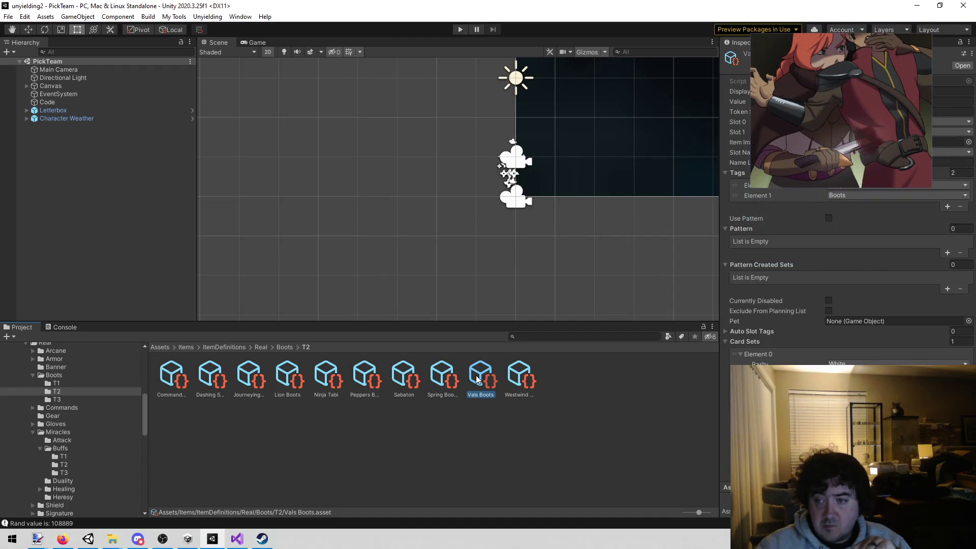
{"action": "left_click", "coordinate": [511, 375]}
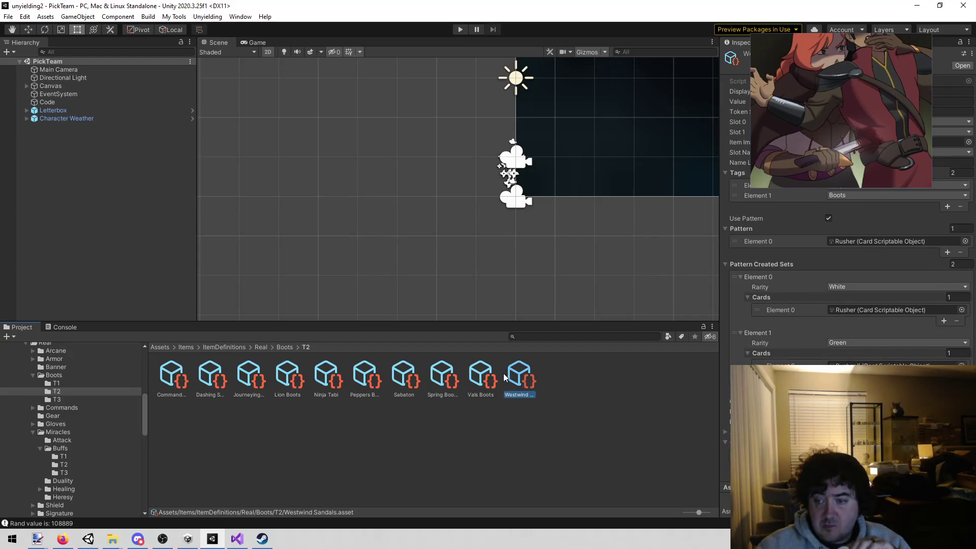
Select Commanders Boots, open its name for editing, and return to the World 2 notes.
{"action": "left_click", "coordinate": [178, 382]}
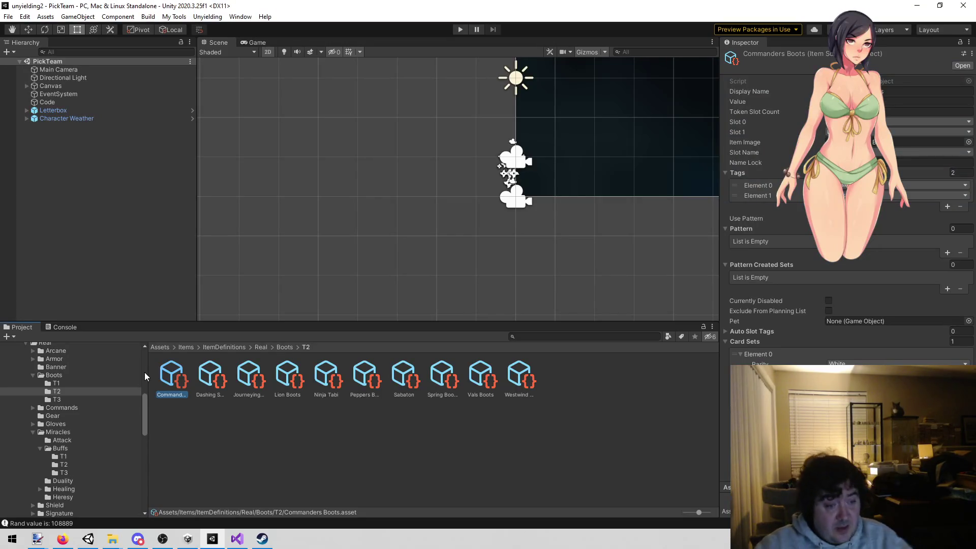
{"action": "left_click", "coordinate": [179, 394]}
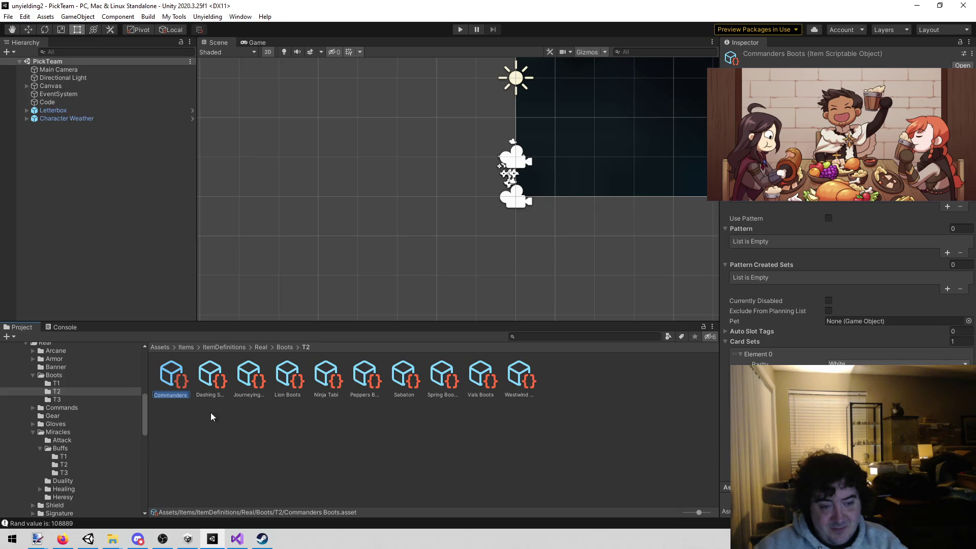
{"action": "left_click", "coordinate": [238, 540]}
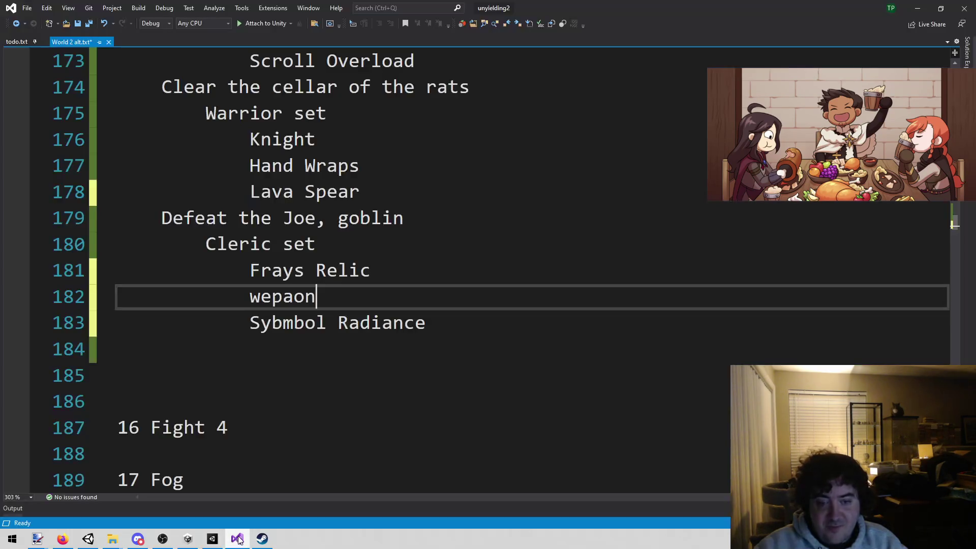
Replace the placeholder 'wepaon' on line 182 with 'Commanders Boots'.
{"action": "key", "text": "Up"}
{"action": "key", "text": "Up"}
{"action": "key", "text": "Up"}
{"action": "left_click", "coordinate": [483, 303]}
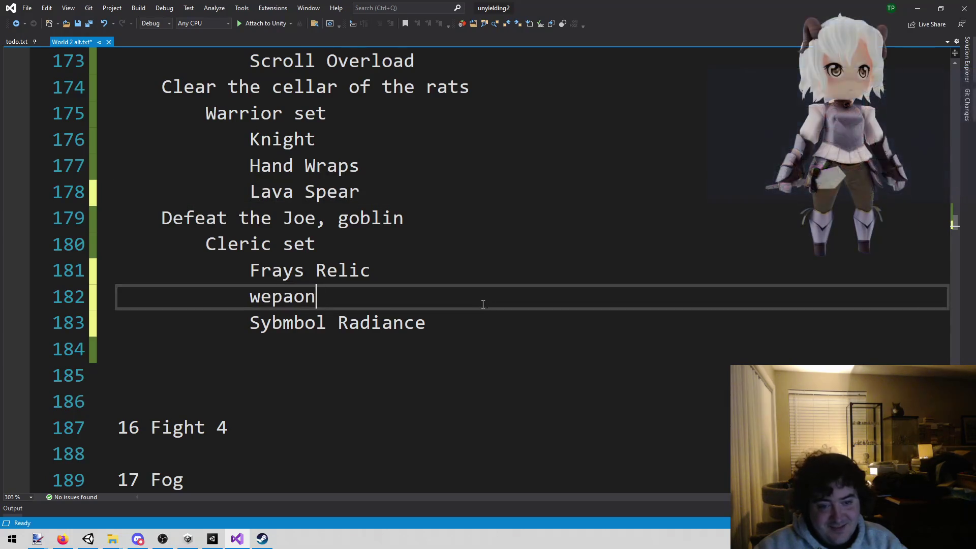
{"action": "key", "text": "ctrl+shift+Left"}
{"action": "type", "text": "Commanders Boots"}
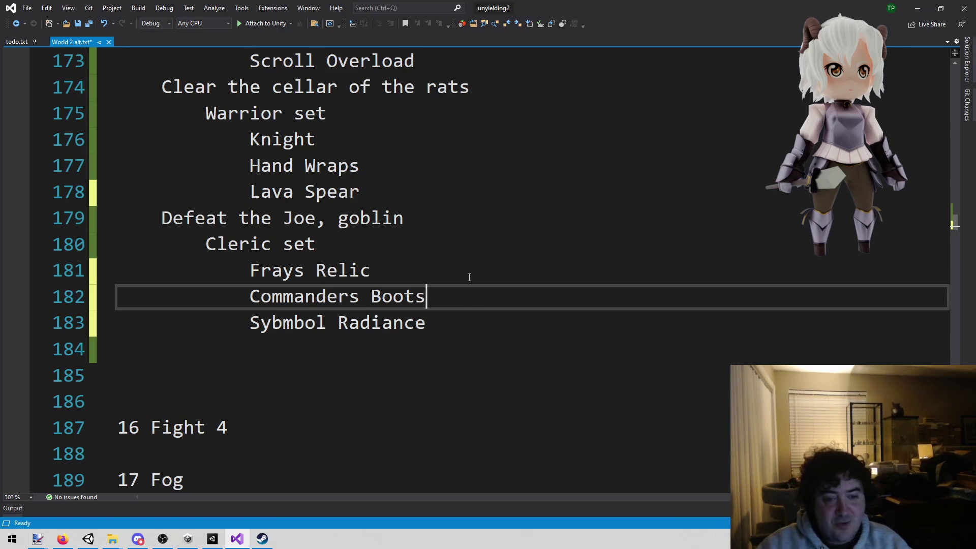
Review the Cleric set lines and save World 2 alt.txt.
{"action": "left_click_drag", "start_coordinate": [292, 270], "coordinate": [373, 270]}
{"action": "left_click_drag", "start_coordinate": [338, 323], "coordinate": [426, 323]}
{"action": "left_click_drag", "start_coordinate": [282, 270], "coordinate": [371, 270]}
{"action": "left_click_drag", "start_coordinate": [293, 296], "coordinate": [426, 296]}
{"action": "left_click", "coordinate": [260, 297]}
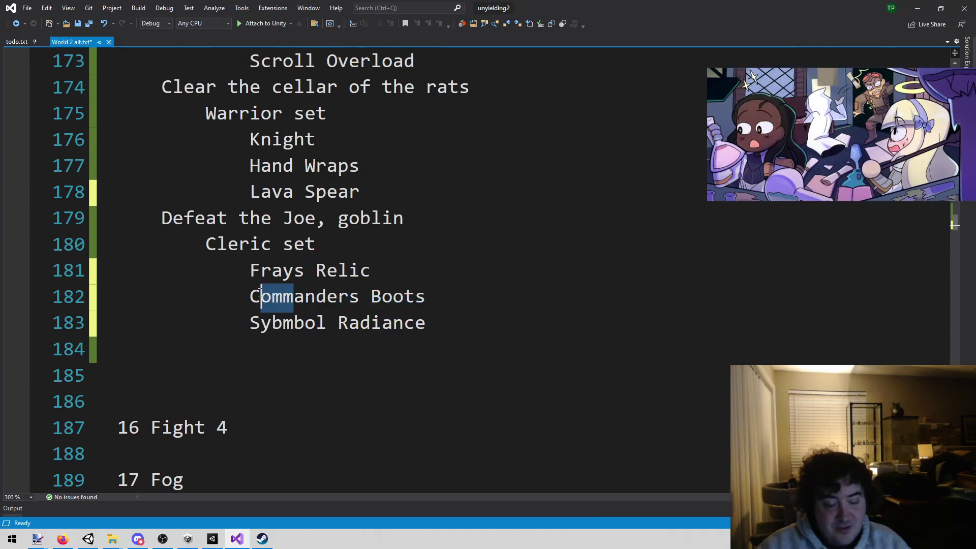
{"action": "left_click", "coordinate": [560, 266]}
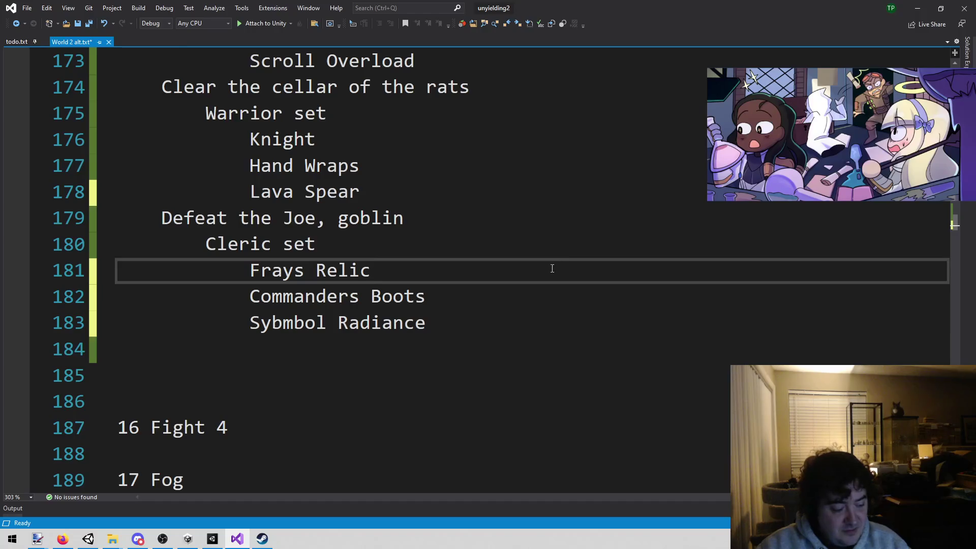
{"action": "left_click", "coordinate": [501, 243]}
{"action": "key", "text": "ctrl+s"}
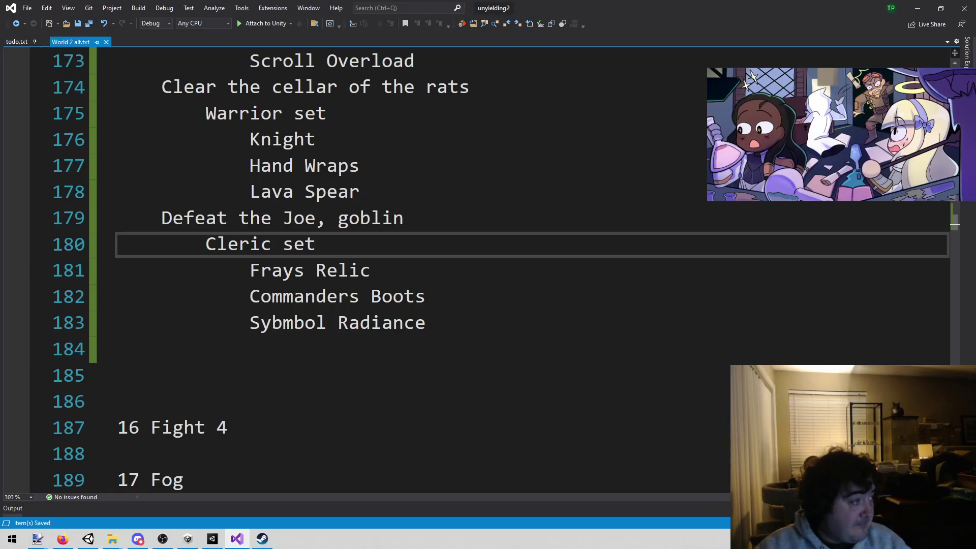
{"action": "key", "text": "alt+Tab"}
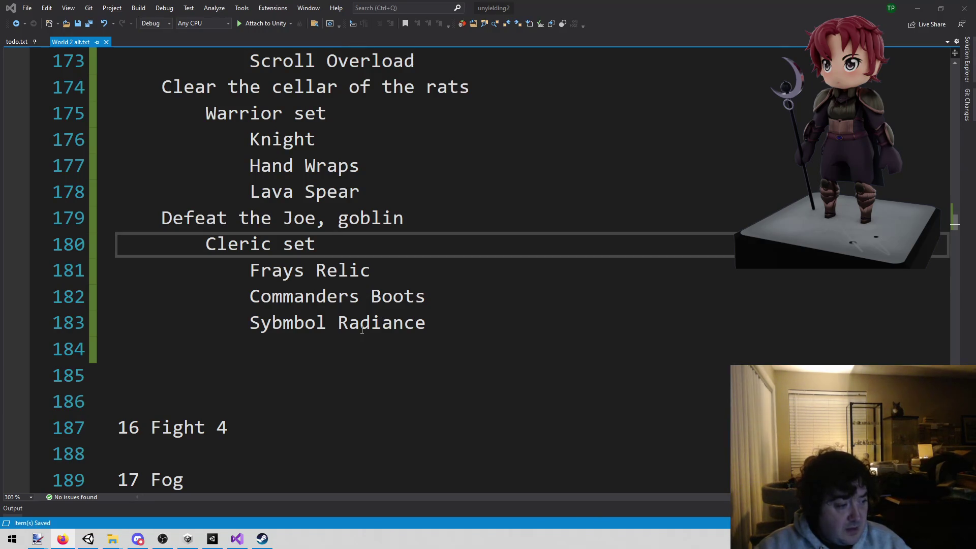
{"action": "left_click", "coordinate": [382, 322]}
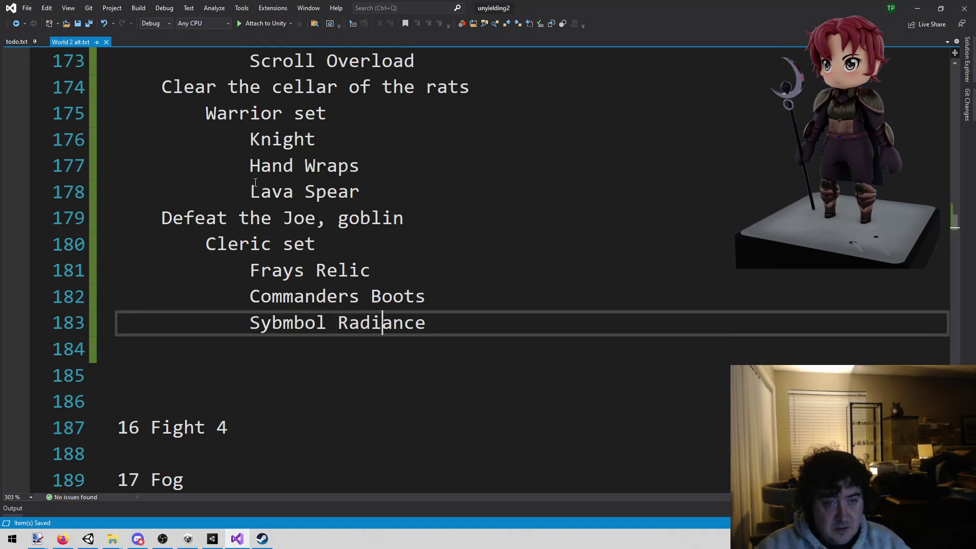
{"action": "scroll", "coordinate": [259, 213], "scroll_direction": "up", "scroll_amount": 3}
{"action": "scroll", "coordinate": [267, 238], "scroll_direction": "up", "scroll_amount": 3}
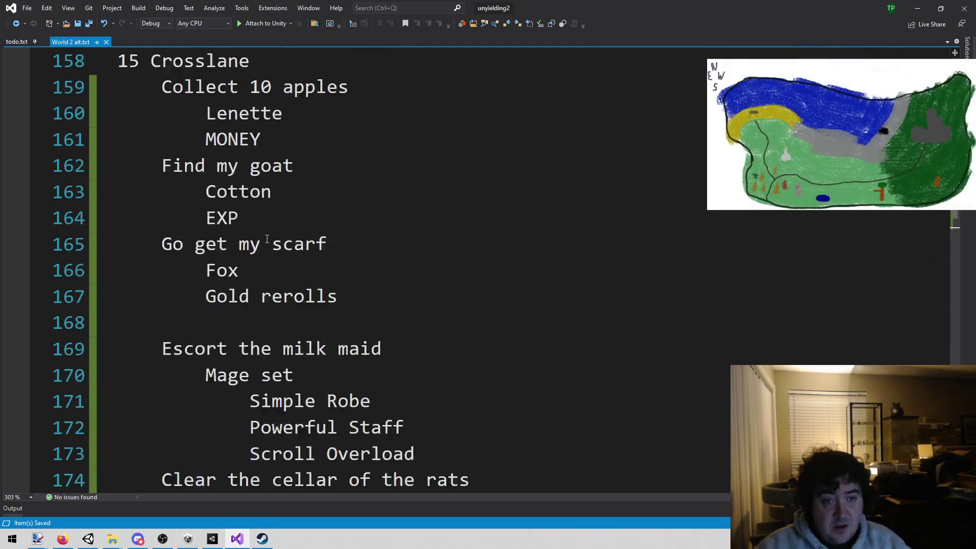
{"action": "scroll", "coordinate": [259, 249], "scroll_direction": "down", "scroll_amount": 3}
{"action": "scroll", "coordinate": [258, 253], "scroll_direction": "down", "scroll_amount": 3}
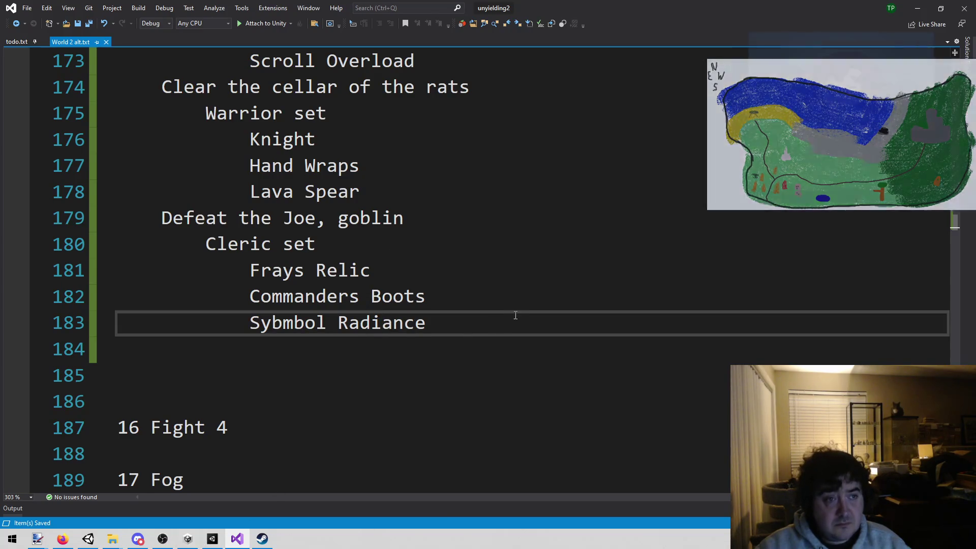
{"action": "scroll", "coordinate": [518, 315], "scroll_direction": "up", "scroll_amount": 9}
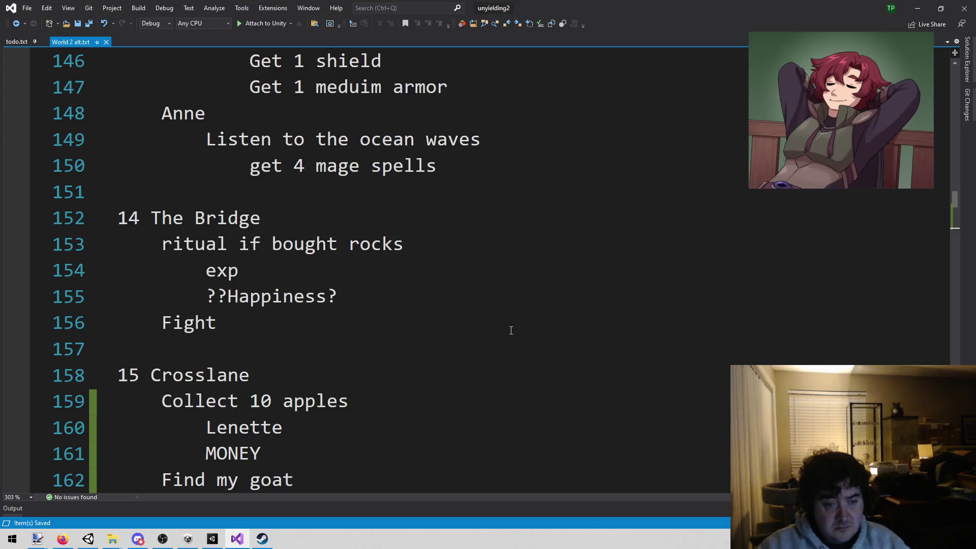
{"action": "key", "text": "alt+shift+o"}
Open EventNodeCrosslane.cs by filtering 'crossl' and scroll through its code.
{"action": "type", "text": "cross"}
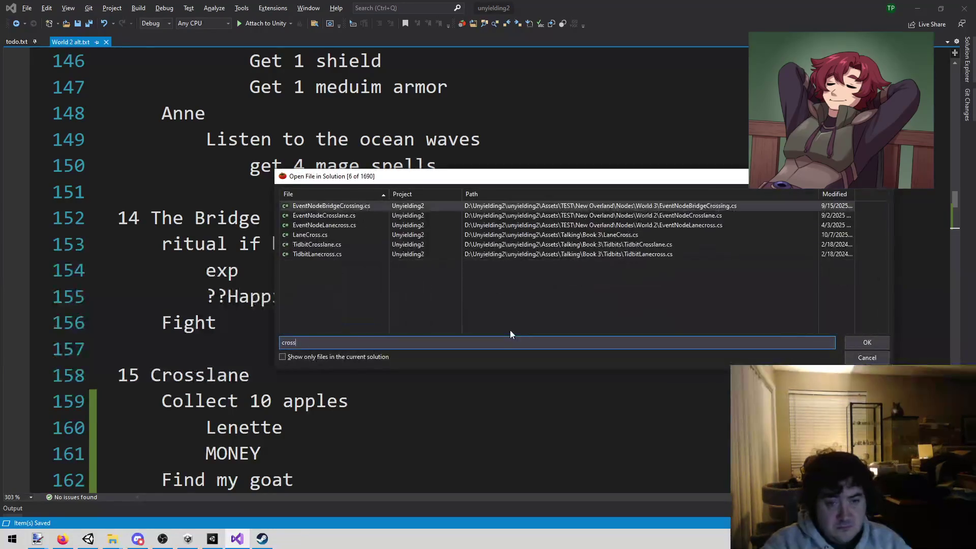
{"action": "type", "text": "l"}
{"action": "key", "text": "Return"}
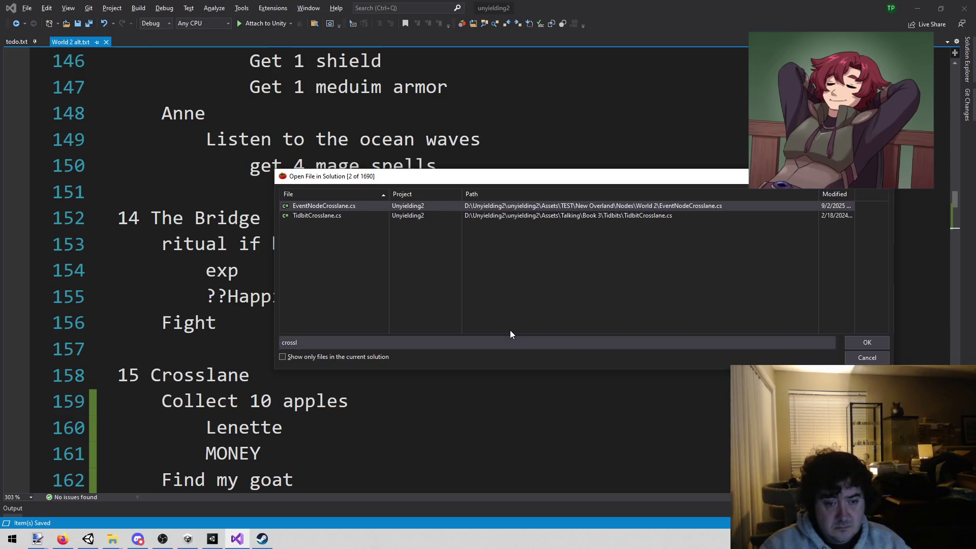
{"action": "scroll", "coordinate": [510, 330], "scroll_direction": "down", "scroll_amount": 4}
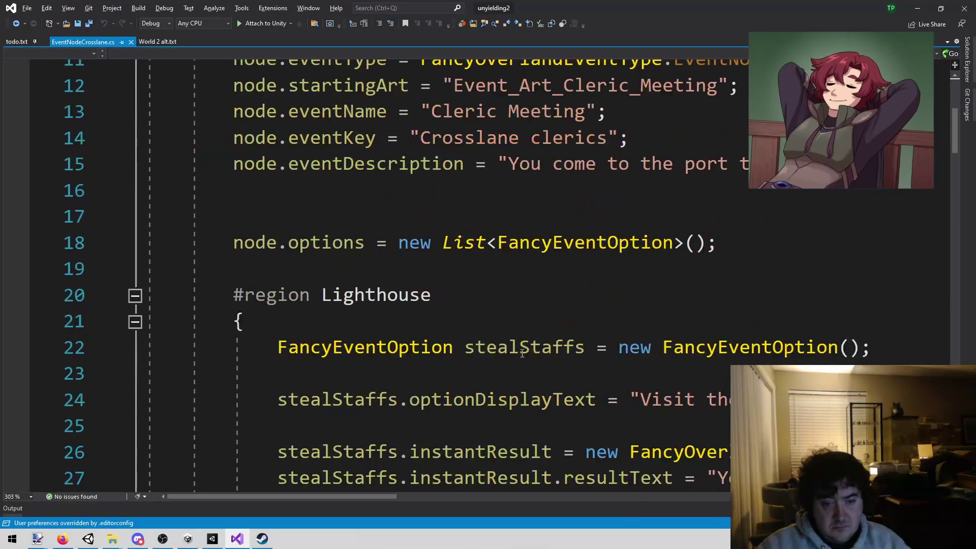
{"action": "scroll", "coordinate": [330, 406], "scroll_direction": "up", "scroll_amount": 1}
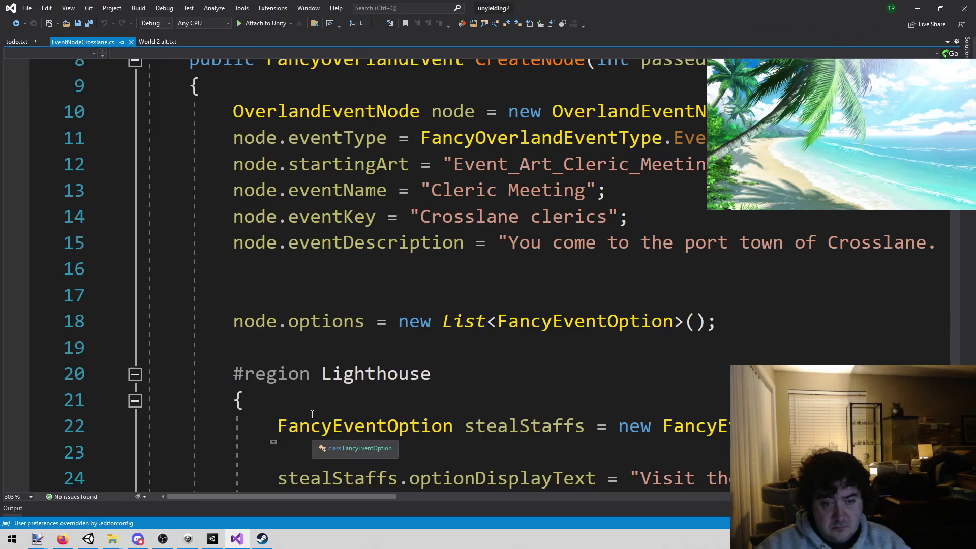
{"action": "scroll", "coordinate": [320, 406], "scroll_direction": "up", "scroll_amount": 1}
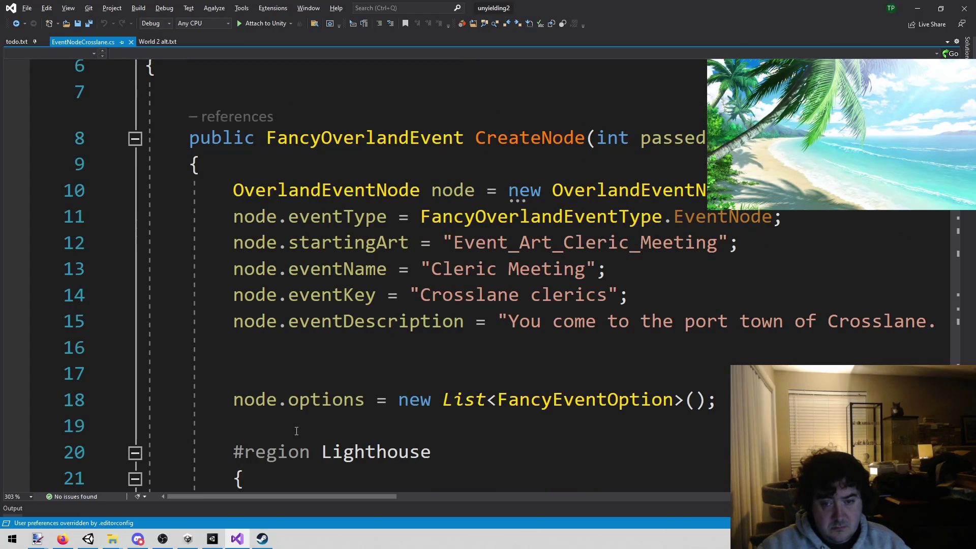
{"action": "scroll", "coordinate": [405, 364], "scroll_direction": "up", "scroll_amount": 2}
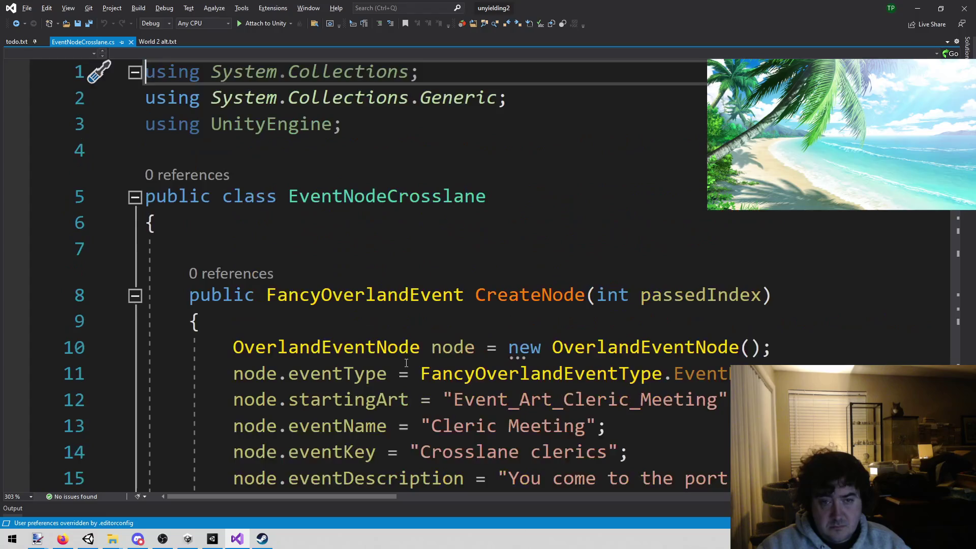
{"action": "scroll", "coordinate": [396, 368], "scroll_direction": "down", "scroll_amount": 11}
{"action": "scroll", "coordinate": [388, 373], "scroll_direction": "up", "scroll_amount": 11}
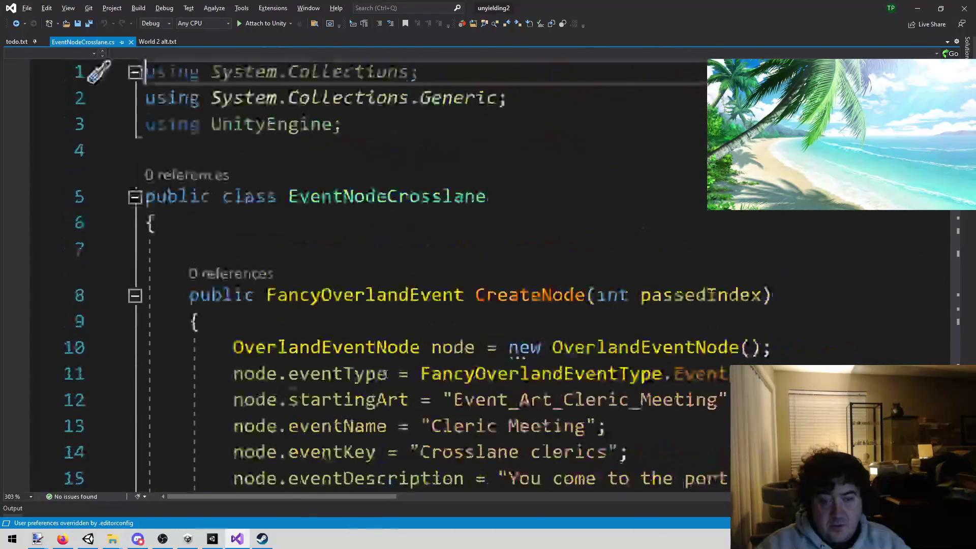
{"action": "key", "text": "alt+s"}
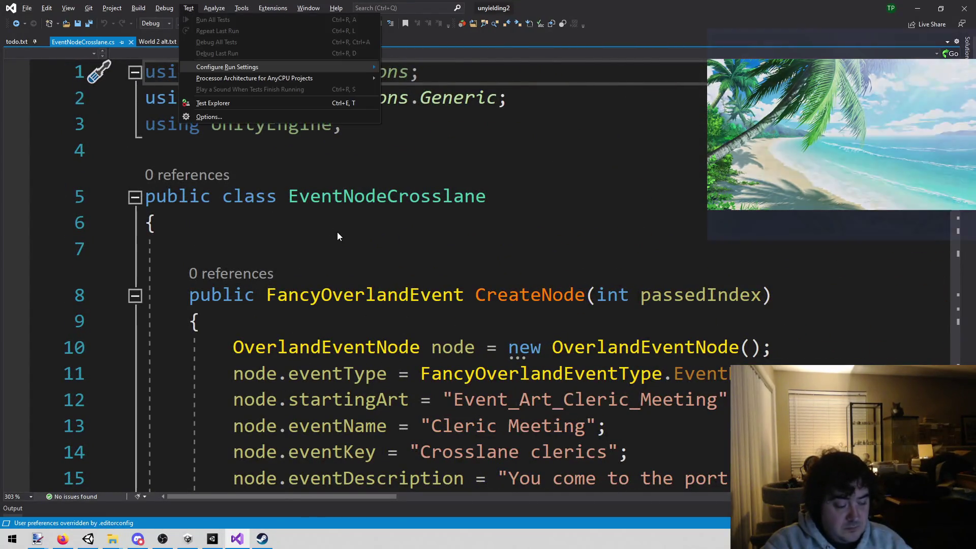
{"action": "key", "text": "Escape"}
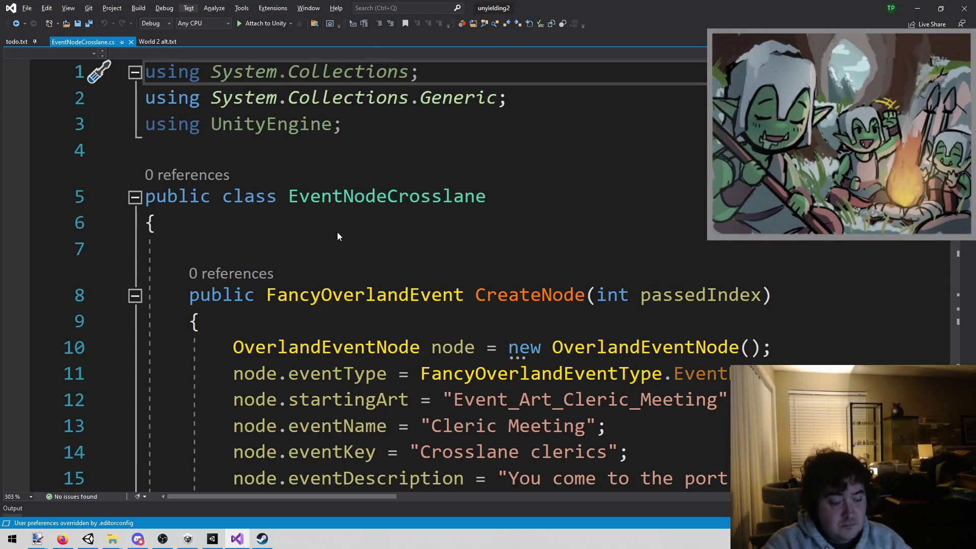
Open EventNodeSchool.cs through Open File in Solution with the filter 'schoo'.
{"action": "key", "text": "alt+shift+o"}
{"action": "type", "text": "schoo"}
{"action": "key", "text": "Return"}
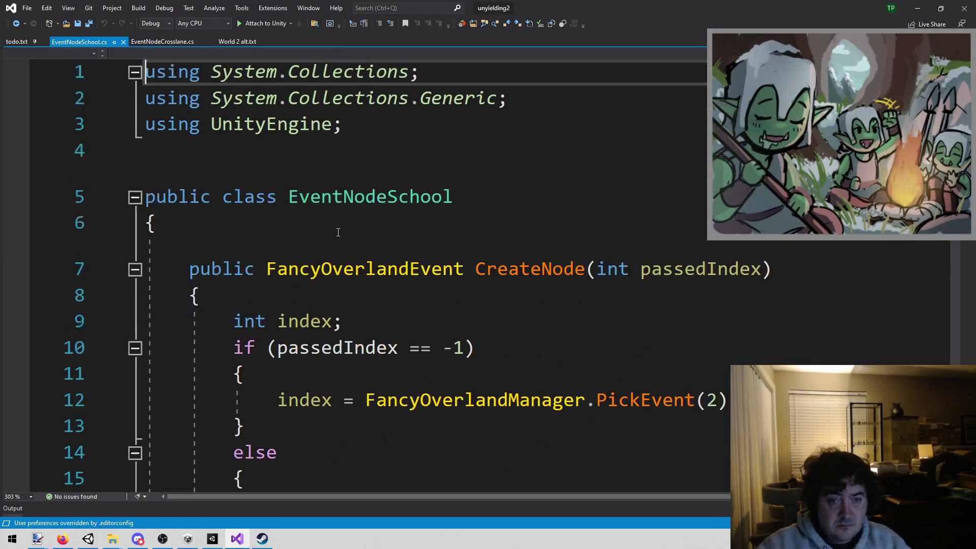
Paste the CreateNode code from EventNodeSchool.cs into the EventNodeCrosslane.cs class.
{"action": "scroll", "coordinate": [313, 274], "scroll_direction": "down", "scroll_amount": 7}
{"action": "scroll", "coordinate": [302, 305], "scroll_direction": "down", "scroll_amount": 1}
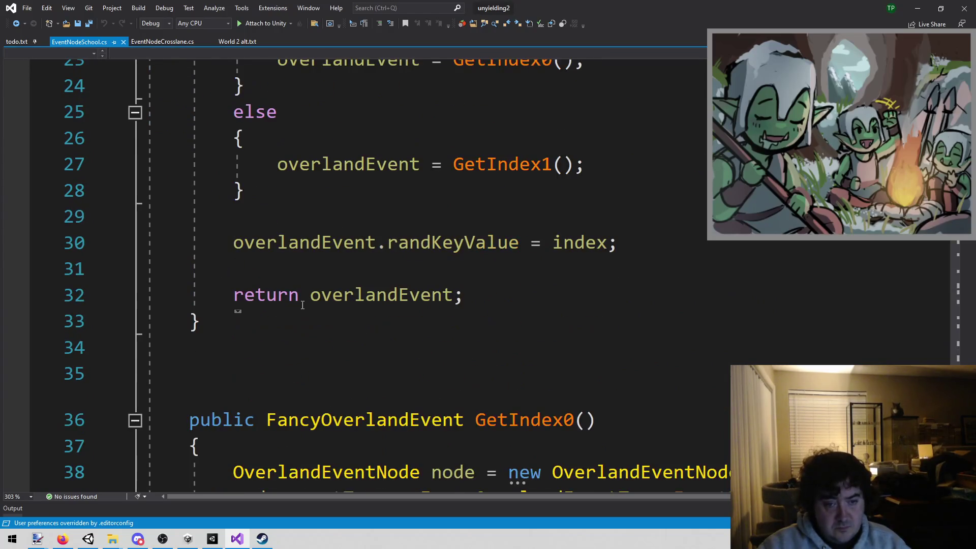
{"action": "mouse_move", "coordinate": [256, 334]}
{"action": "left_mouse_down"}
{"action": "mouse_move", "coordinate": [268, 321]}
{"action": "mouse_move", "coordinate": [186, 273]}
{"action": "left_mouse_up"}
{"action": "scroll", "coordinate": [264, 326], "scroll_direction": "up", "scroll_amount": 8}
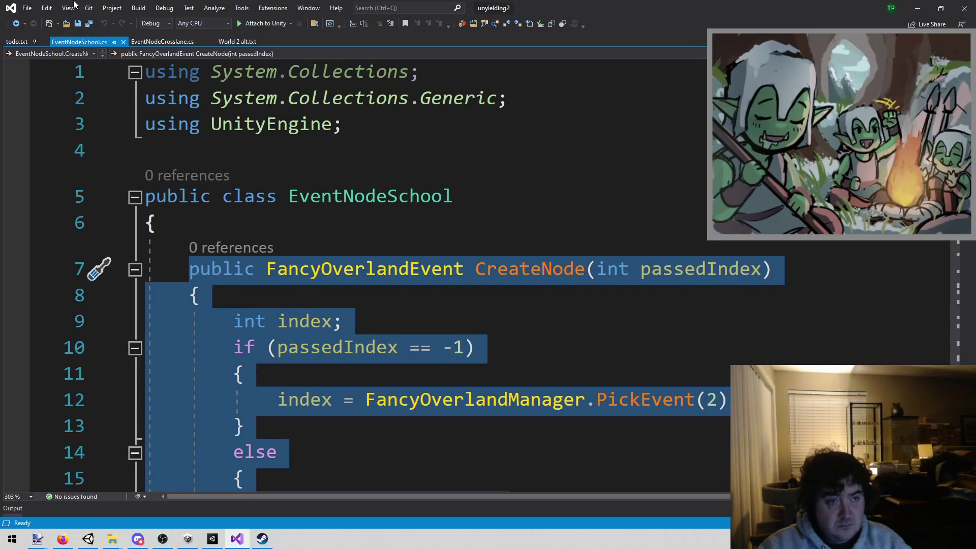
{"action": "left_click", "coordinate": [164, 45]}
{"action": "left_click", "coordinate": [328, 247]}
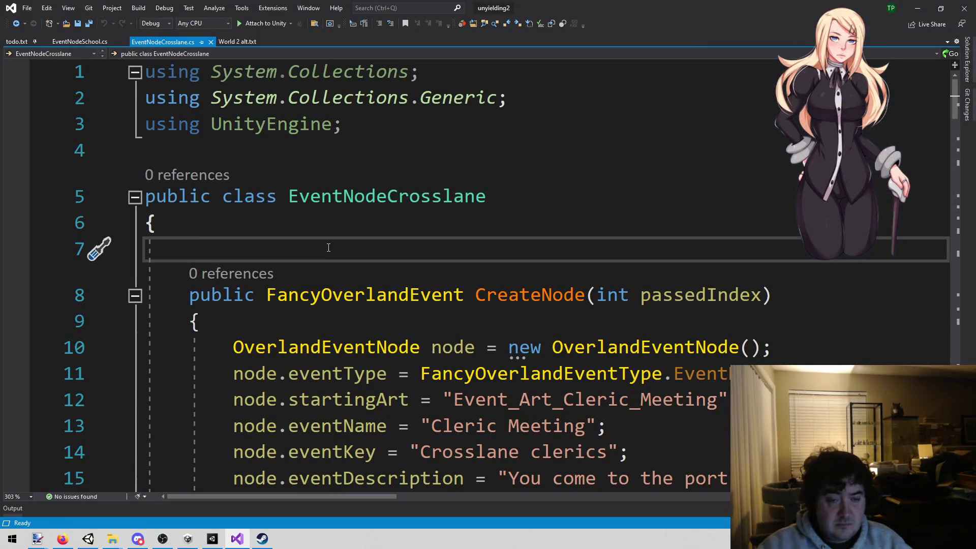
{"action": "key", "text": "Return"}
{"action": "type", "text": "public FancyOverlandEvent CreateNode(int passedIndex)     {         int index;         if (passedIndex == -1)         {             index = FancyOverlandManager.PickEvent(2);         }         else         {             index = passedIndex;         }          FancyOverlandEvent overlandEvent;          if (index == 0)         {             overlandEvent = GetIndex0();         }         else         {             overlandEvent = GetIndex1();         }          overlandEvent.randKeyValue = index;          return overlandEvent;     }"}
Copy the GetIndex0 name from the new CreateNode's call.
{"action": "scroll", "coordinate": [328, 247], "scroll_direction": "up", "scroll_amount": 6}
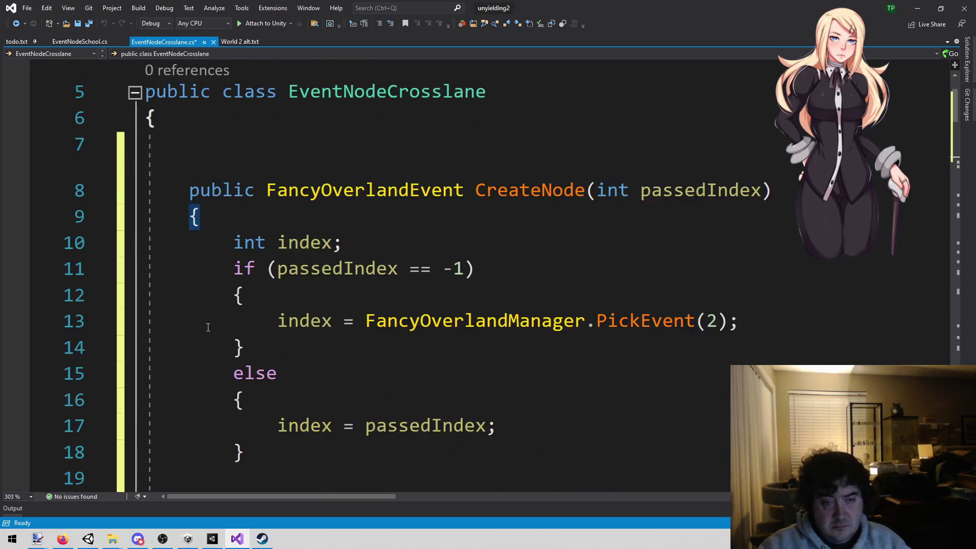
{"action": "left_click", "coordinate": [271, 294]}
{"action": "left_click", "coordinate": [300, 249]}
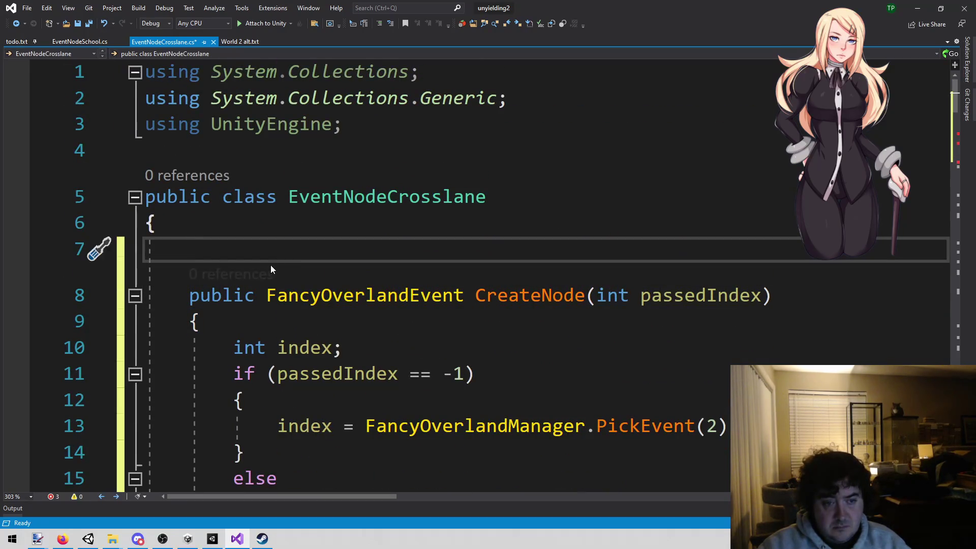
{"action": "scroll", "coordinate": [591, 285], "scroll_direction": "down", "scroll_amount": 7}
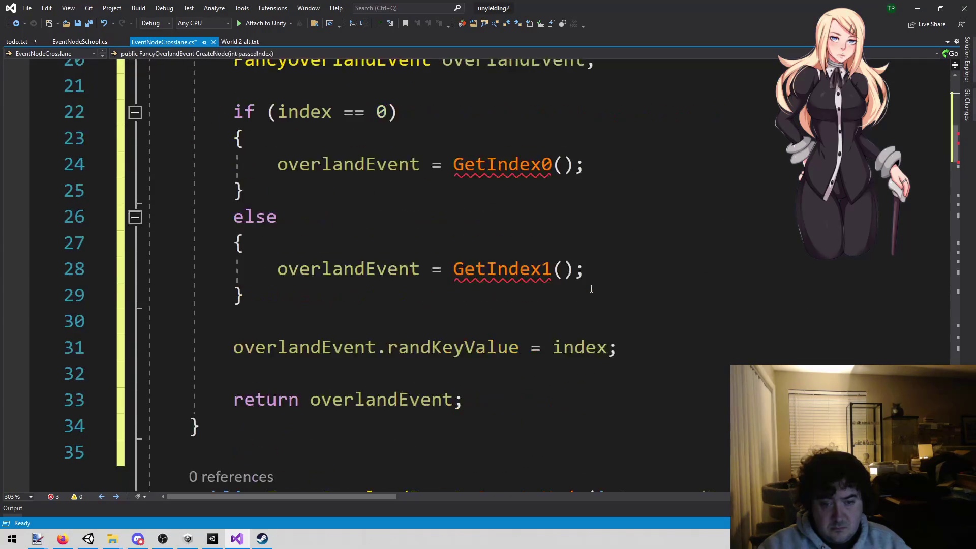
{"action": "scroll", "coordinate": [591, 288], "scroll_direction": "down", "scroll_amount": 2}
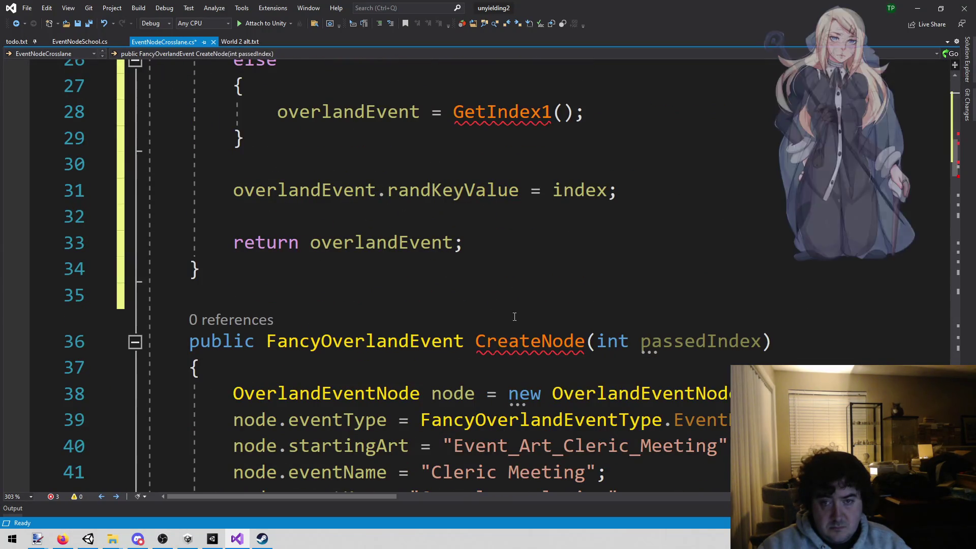
{"action": "scroll", "coordinate": [480, 115], "scroll_direction": "up", "scroll_amount": 3}
{"action": "left_click", "coordinate": [487, 268]}
{"action": "double_click", "coordinate": [490, 249]}
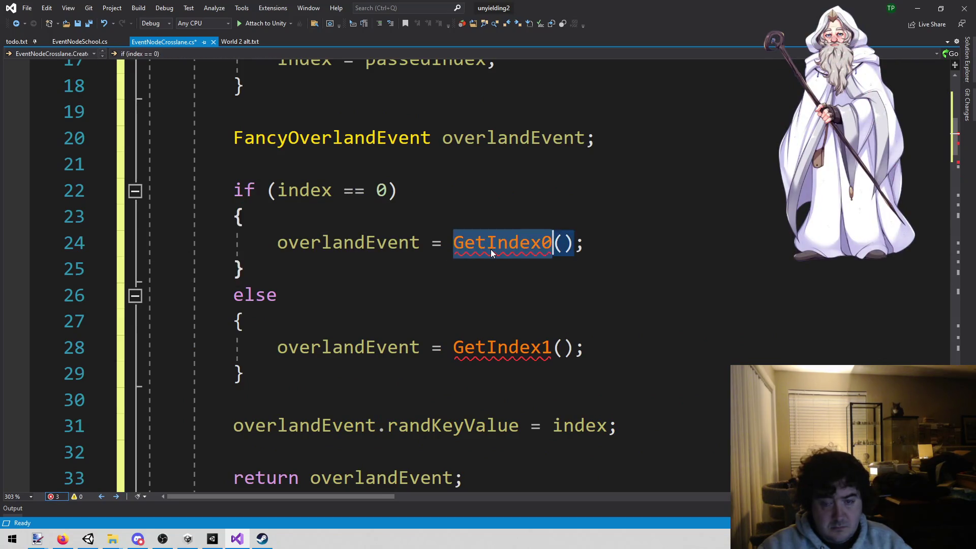
{"action": "key", "text": "ctrl+c"}
Rename the old CreateNode method to GetIndex0 and remove its int passedIndex parameter.
{"action": "scroll", "coordinate": [498, 242], "scroll_direction": "down", "scroll_amount": 3}
{"action": "left_click", "coordinate": [531, 341]}
{"action": "double_click", "coordinate": [532, 341]}
{"action": "key", "text": "ctrl+v"}
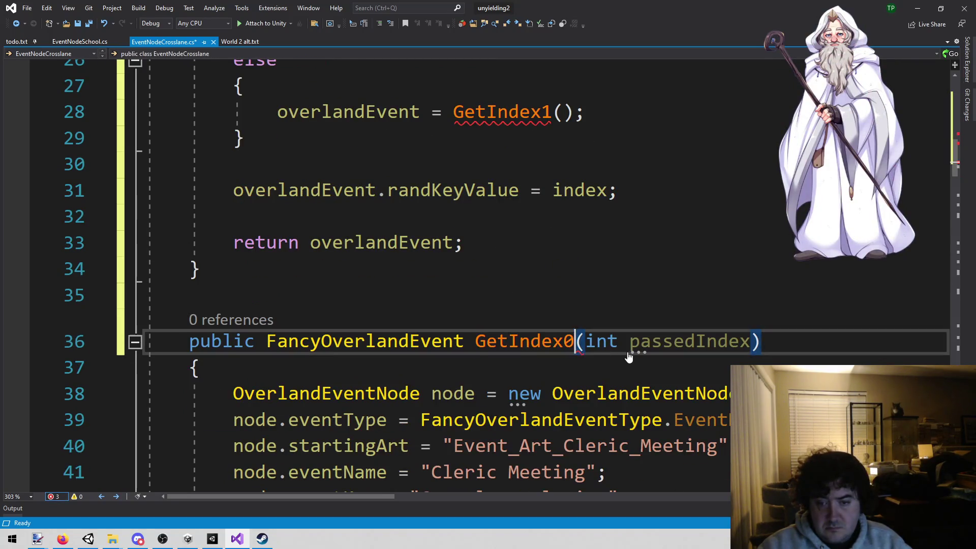
{"action": "left_click", "coordinate": [652, 341]}
{"action": "key", "text": "ctrl+shift+Left"}
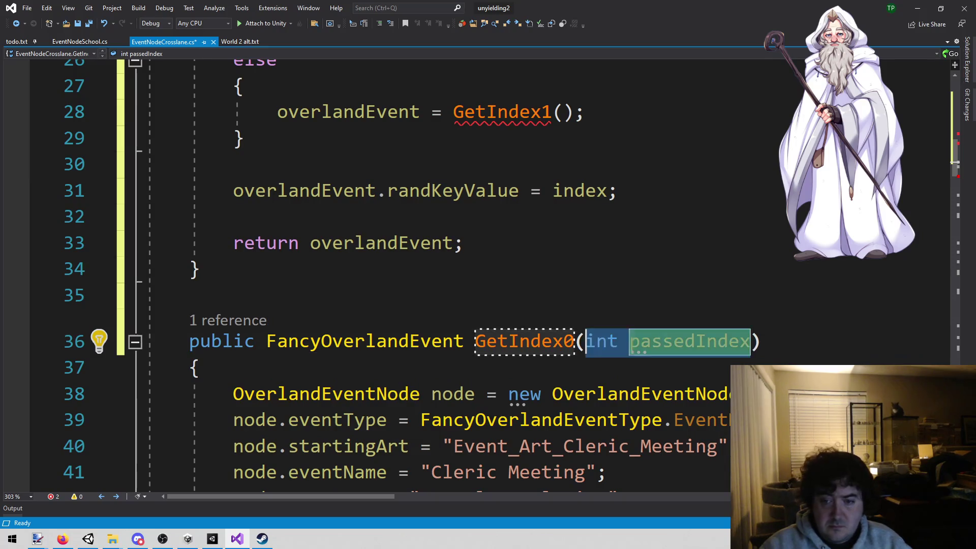
{"action": "key", "text": "BackSpace"}
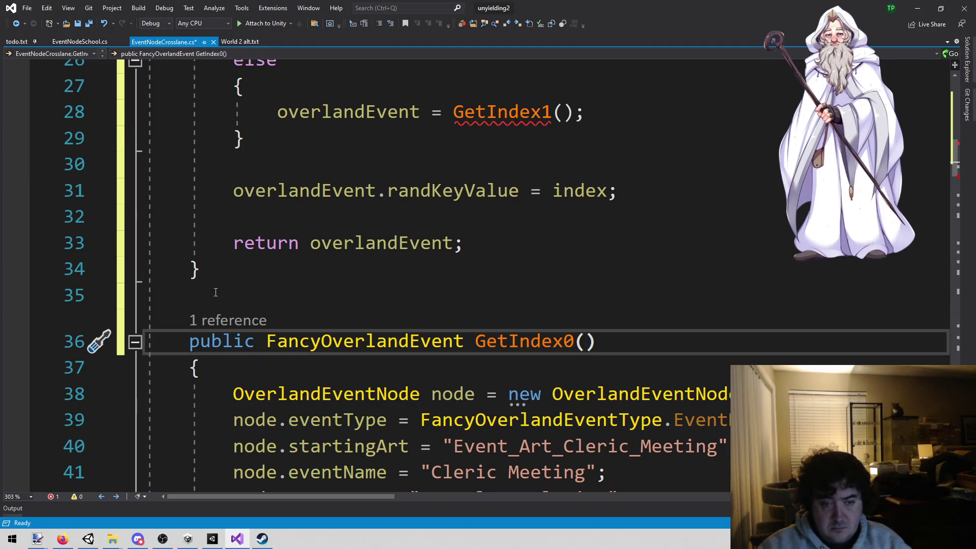
Select and copy the whole GetIndex0 method.
{"action": "scroll", "coordinate": [629, 152], "scroll_direction": "down", "scroll_amount": 2}
{"action": "left_click", "coordinate": [190, 195]}
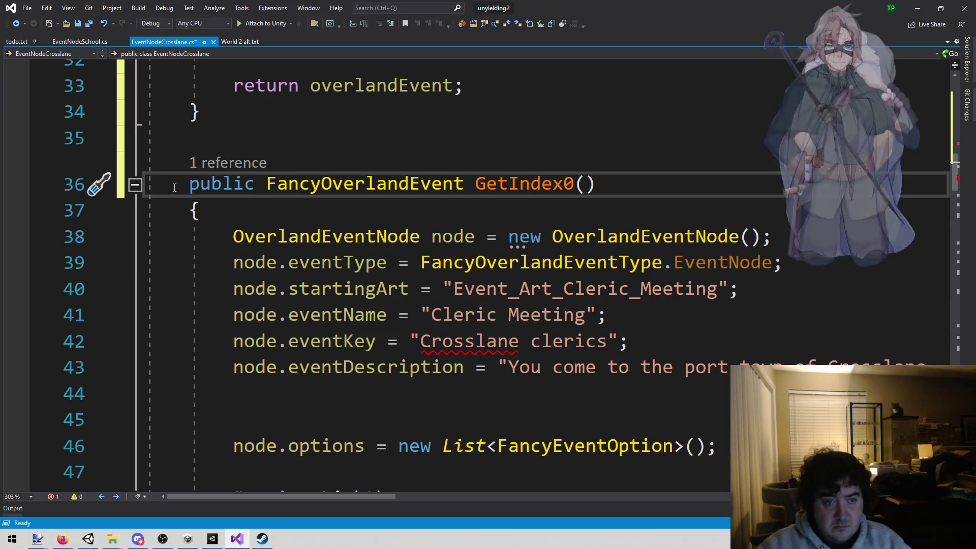
{"action": "mouse_move", "coordinate": [190, 195]}
{"action": "left_mouse_down"}
{"action": "mouse_move", "coordinate": [223, 485]}
{"action": "mouse_move", "coordinate": [226, 224]}
{"action": "mouse_move", "coordinate": [224, 237]}
{"action": "mouse_move", "coordinate": [203, 213]}
{"action": "mouse_move", "coordinate": [251, 339]}
{"action": "left_mouse_up"}
{"action": "key", "text": "ctrl+c"}
{"action": "left_click", "coordinate": [251, 339]}
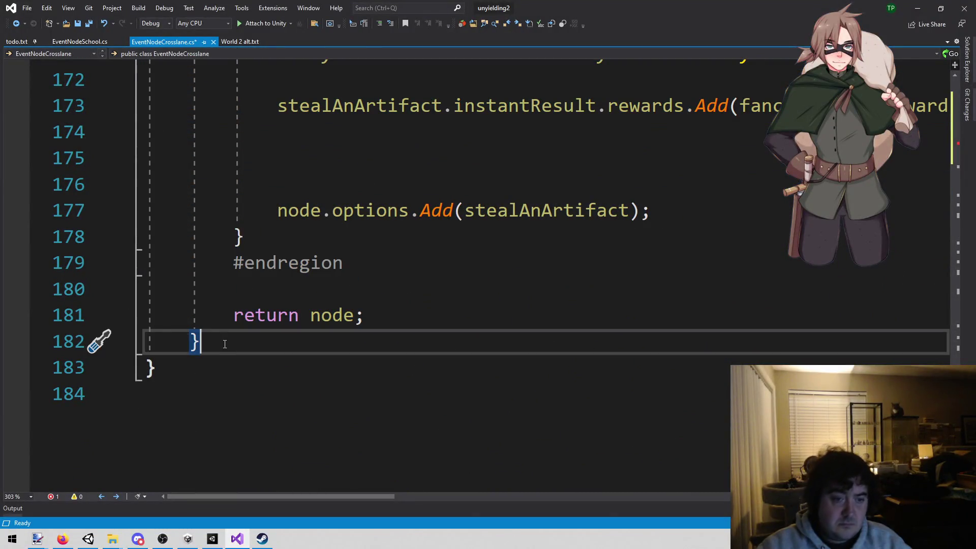
Paste a copy of GetIndex0 after the last method and delete its Lighthouse region.
{"action": "key", "text": "Return"}
{"action": "key", "text": "Return"}
{"action": "key", "text": "ctrl+v"}
{"action": "mouse_move", "coordinate": [405, 398]}
{"action": "left_mouse_down"}
{"action": "mouse_move", "coordinate": [433, 322]}
{"action": "mouse_move", "coordinate": [418, 293]}
{"action": "mouse_move", "coordinate": [397, 371]}
{"action": "mouse_move", "coordinate": [397, 292]}
{"action": "mouse_move", "coordinate": [133, 366]}
{"action": "mouse_move", "coordinate": [135, 345]}
{"action": "left_mouse_up"}
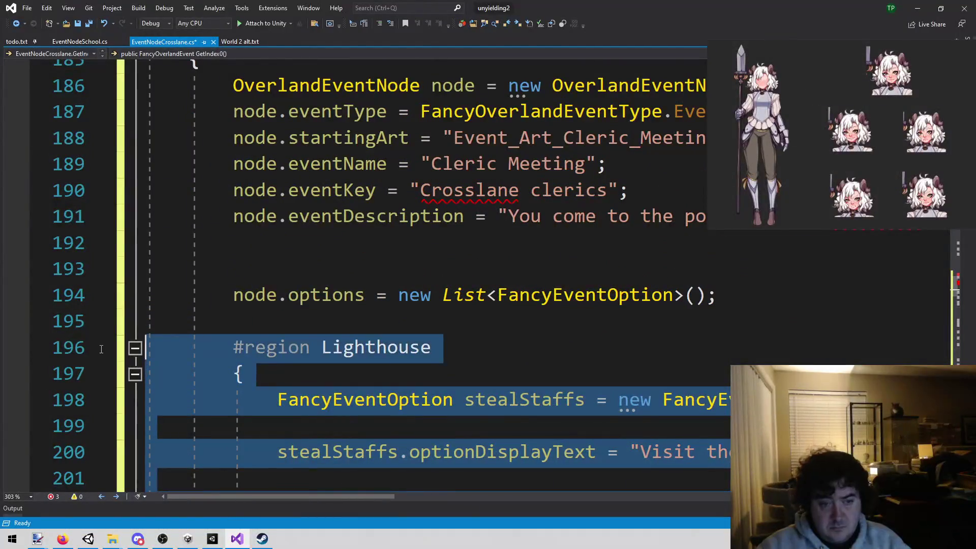
{"action": "key", "text": "Delete"}
Rename the copy to GetIndex1, add node.rarity = NodeRarity.Rare;, and save.
{"action": "scroll", "coordinate": [538, 214], "scroll_direction": "up", "scroll_amount": 2}
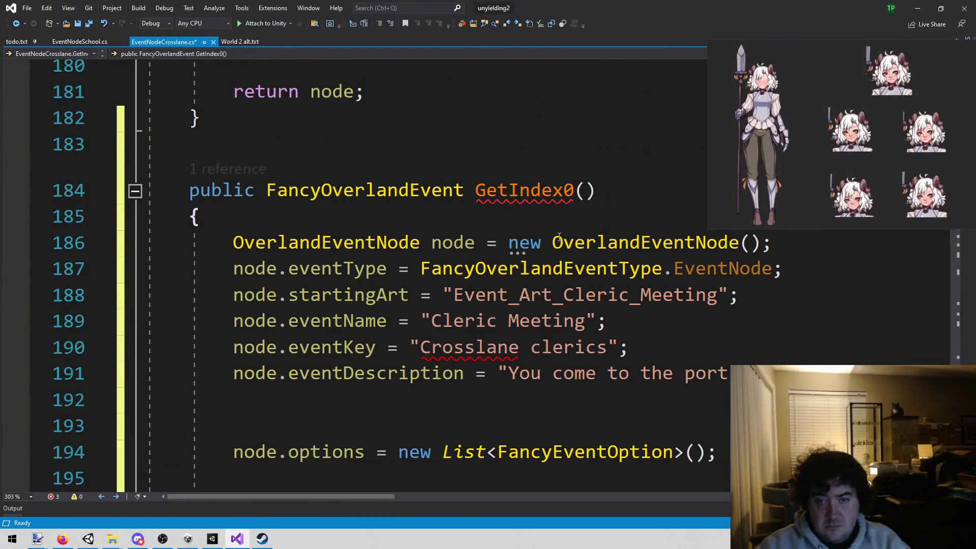
{"action": "left_click", "coordinate": [575, 190]}
{"action": "key", "text": "BackSpace"}
{"action": "type", "text": "1"}
{"action": "key", "text": "Down"}
{"action": "key", "text": "Down"}
{"action": "key", "text": "Down"}
{"action": "key", "text": "End"}
{"action": "key", "text": "Return"}
{"action": "type", "text": "node.ra"}
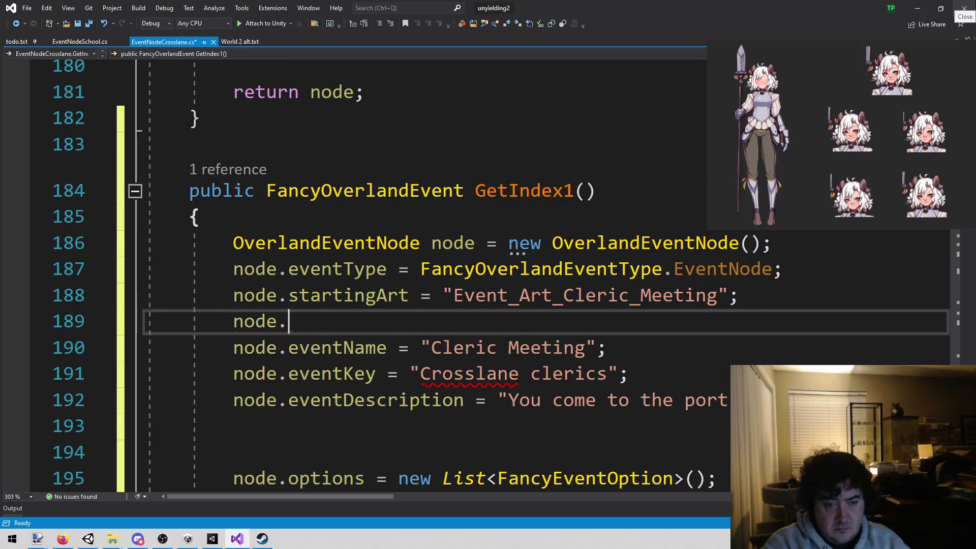
{"action": "type", "text": "rity "}
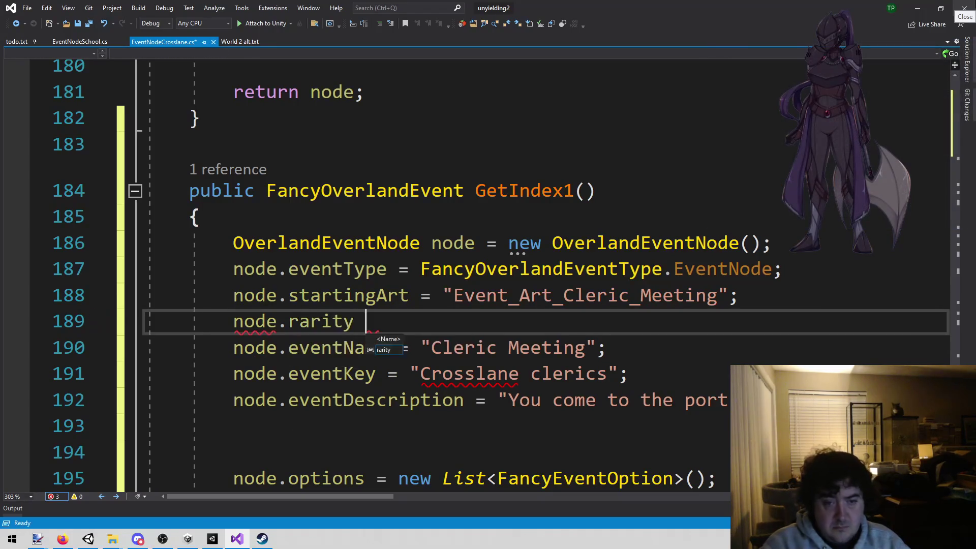
{"action": "type", "text": "= ."}
{"action": "key", "text": "BackSpace"}
{"action": "type", "text": "."}
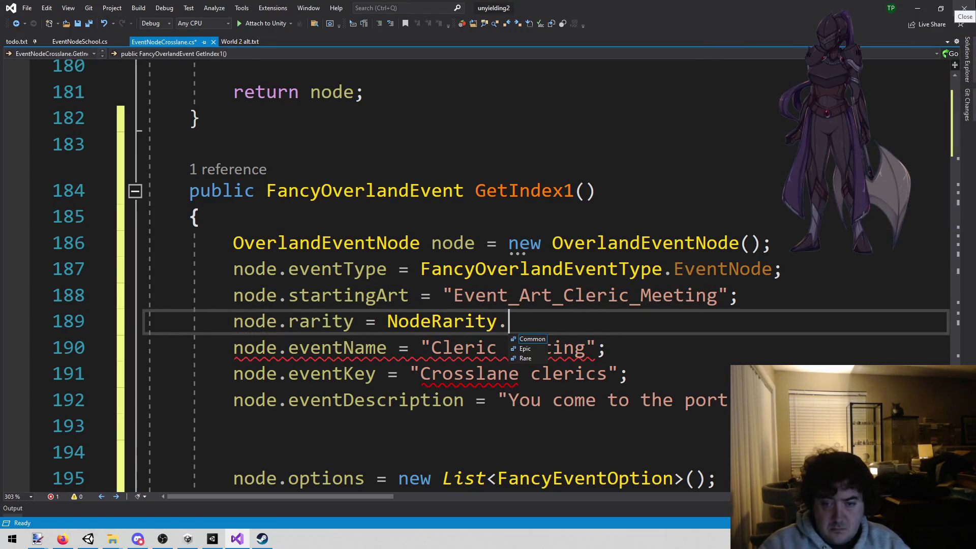
{"action": "type", "text": "Rare;"}
{"action": "key", "text": "ctrl+s"}
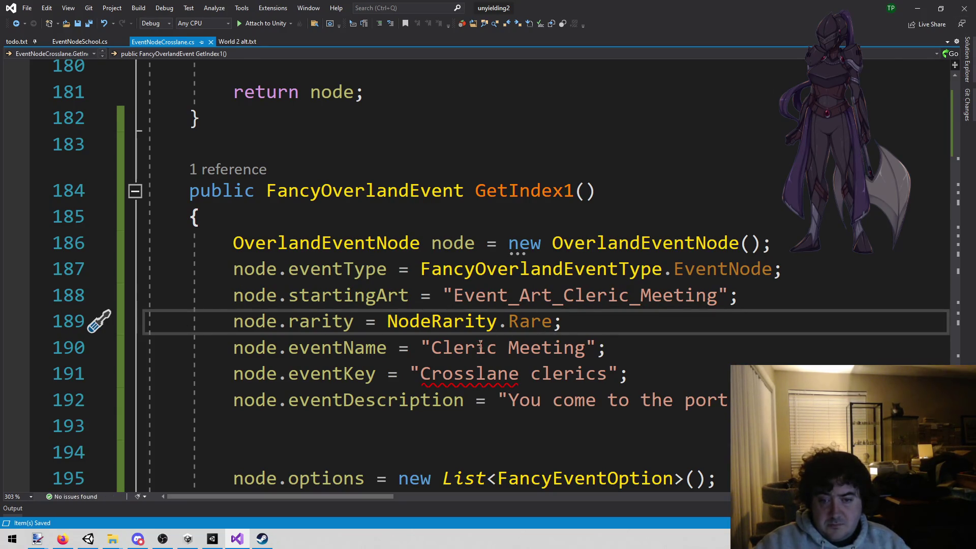
Select the Cleric Meeting art name and bring up the Trello card in the browser.
{"action": "left_click_drag", "start_coordinate": [486, 296], "coordinate": [686, 300]}
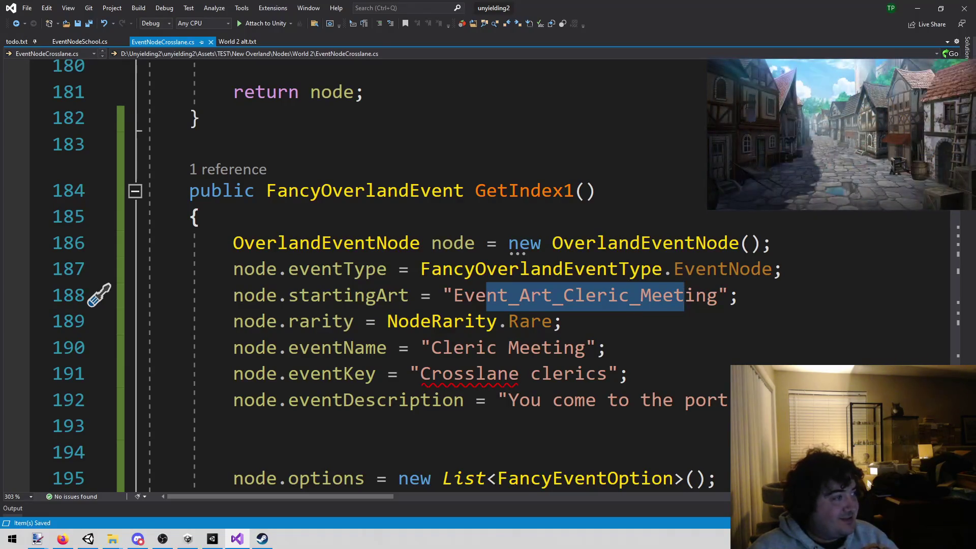
{"action": "key", "text": "alt+Tab"}
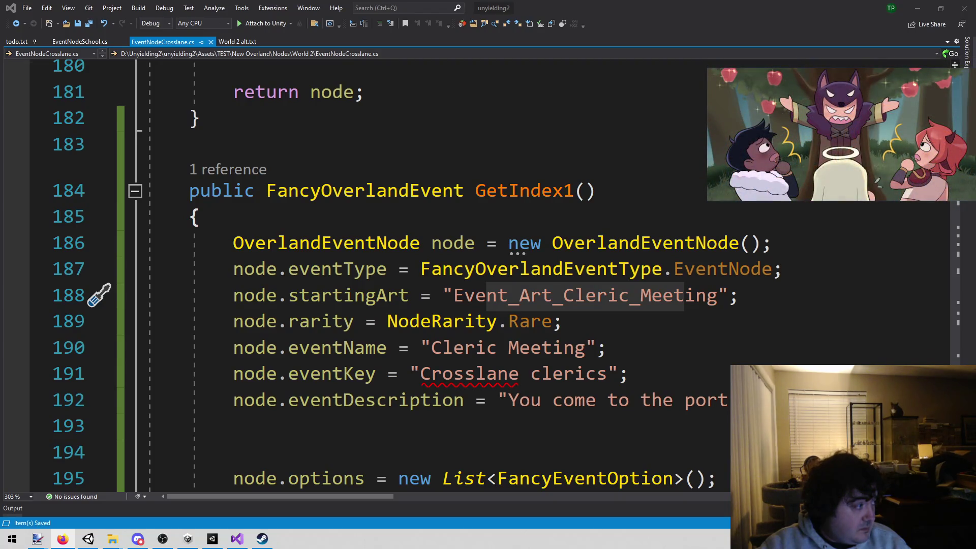
{"action": "key", "text": "alt+Tab"}
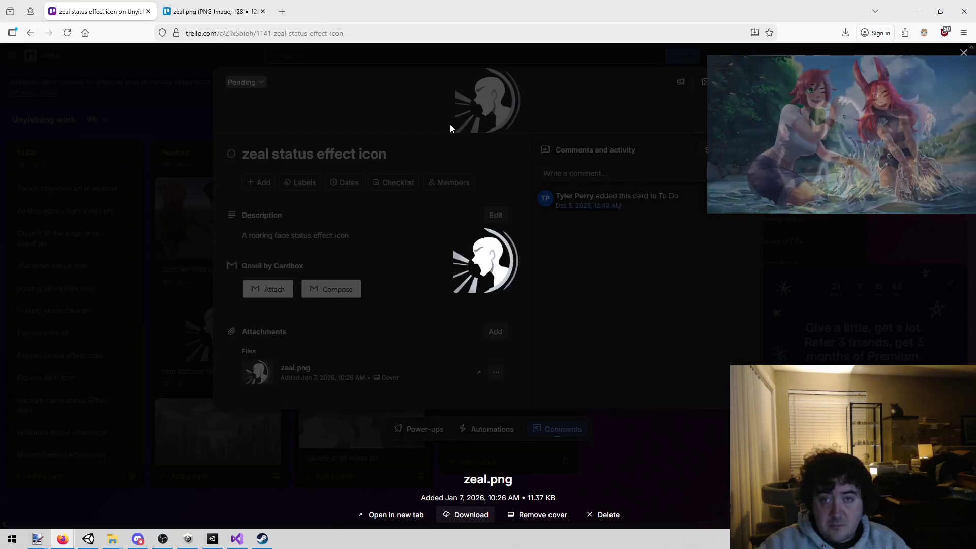
Close the zeal.png preview and zeal status effect icon card, returning to the Unyielding board.
{"action": "left_click", "coordinate": [611, 467]}
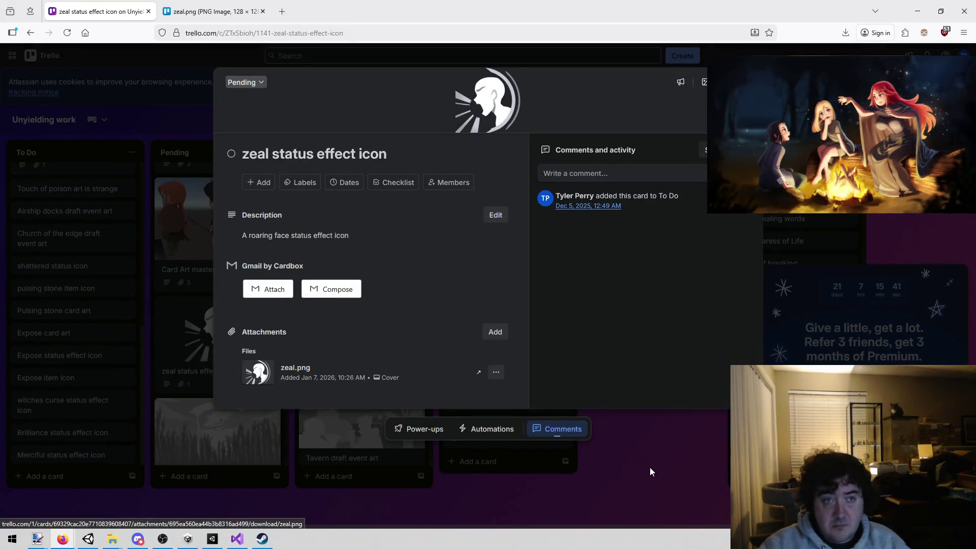
{"action": "left_click", "coordinate": [649, 467]}
{"action": "left_click", "coordinate": [213, 11]}
{"action": "left_click", "coordinate": [94, 12]}
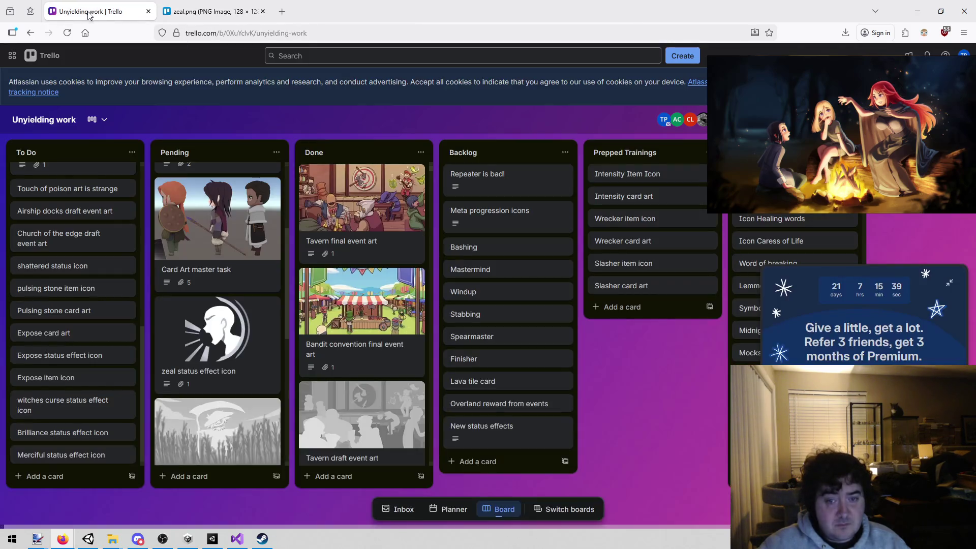
View the Wheat bowl draft event art image full size in a new tab, then close the tab and card.
{"action": "left_click", "coordinate": [214, 334]}
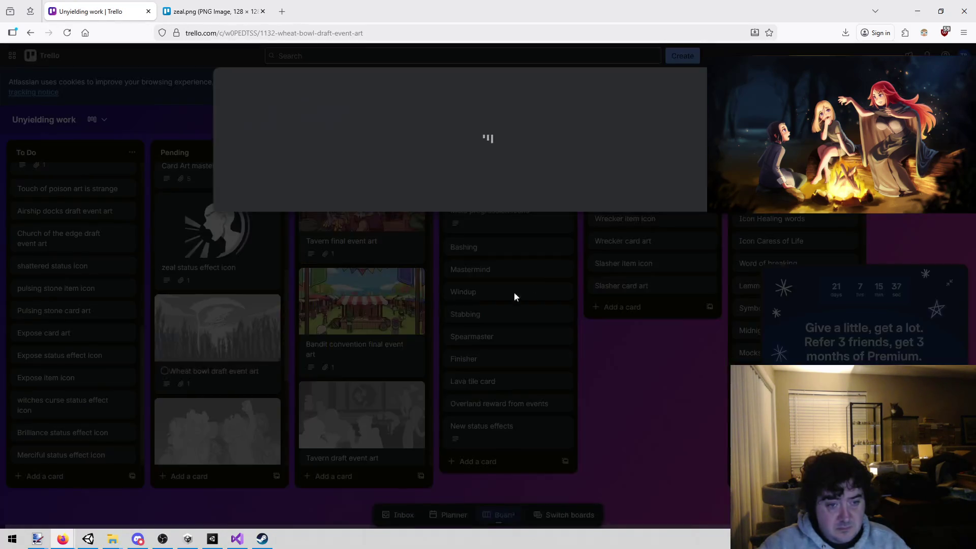
{"action": "left_click", "coordinate": [462, 117]}
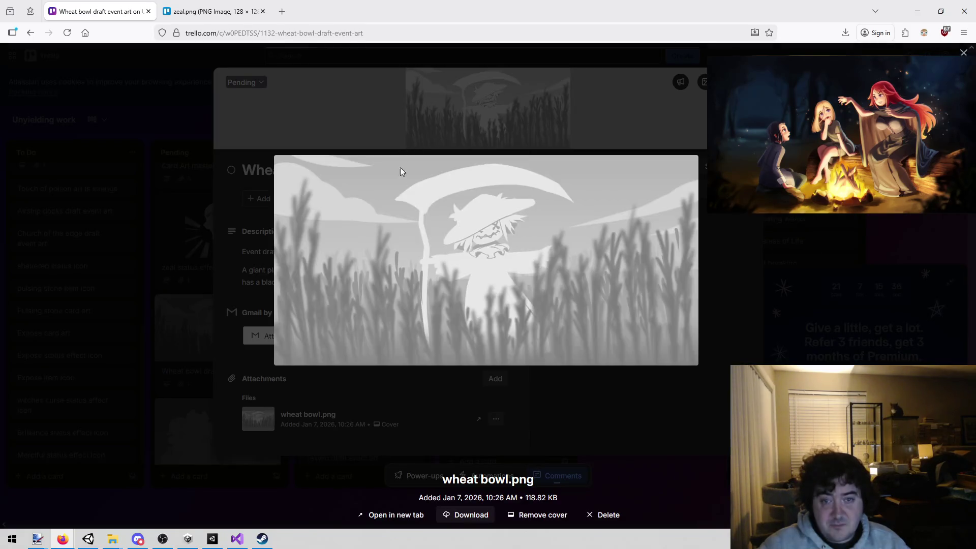
{"action": "right_click", "coordinate": [469, 233]}
{"action": "left_click", "coordinate": [501, 244]}
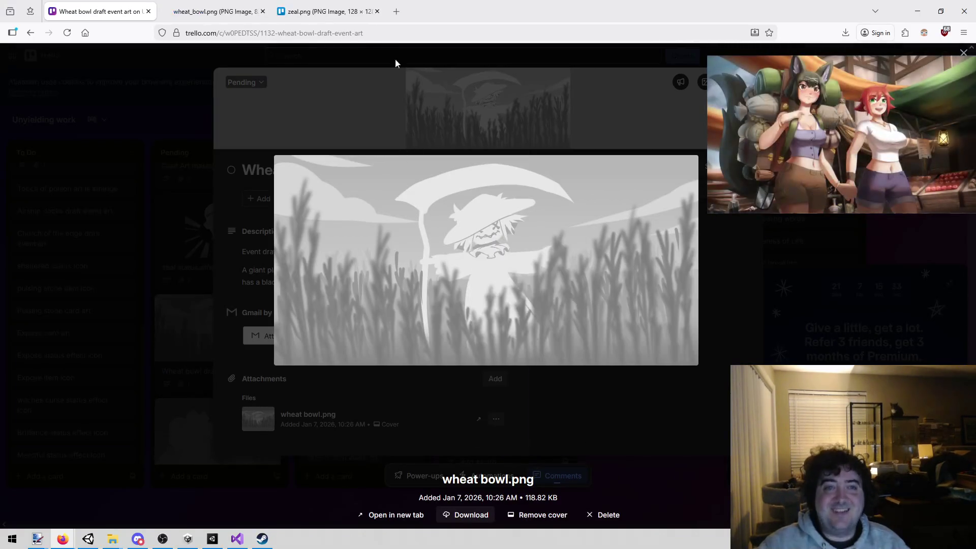
{"action": "left_click", "coordinate": [221, 8]}
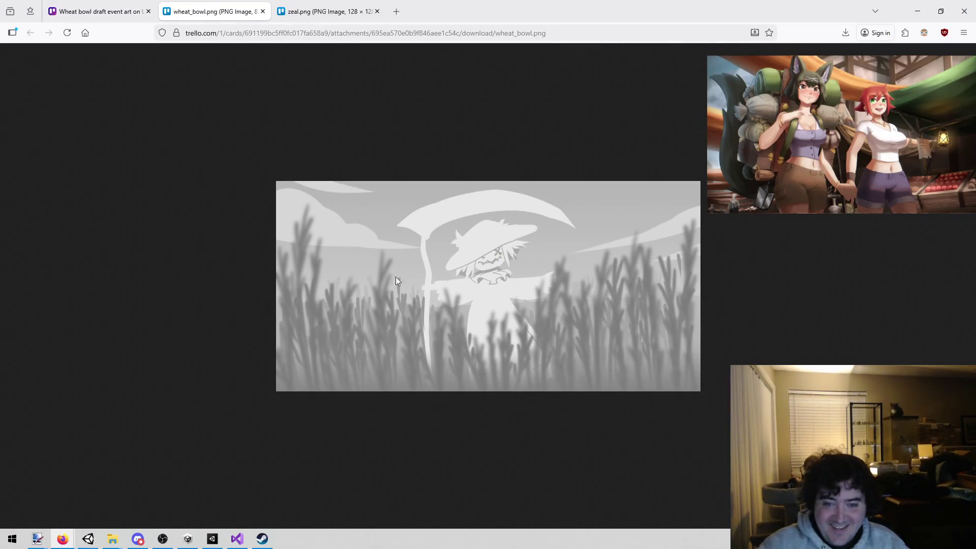
{"action": "middle_click", "coordinate": [203, 18]}
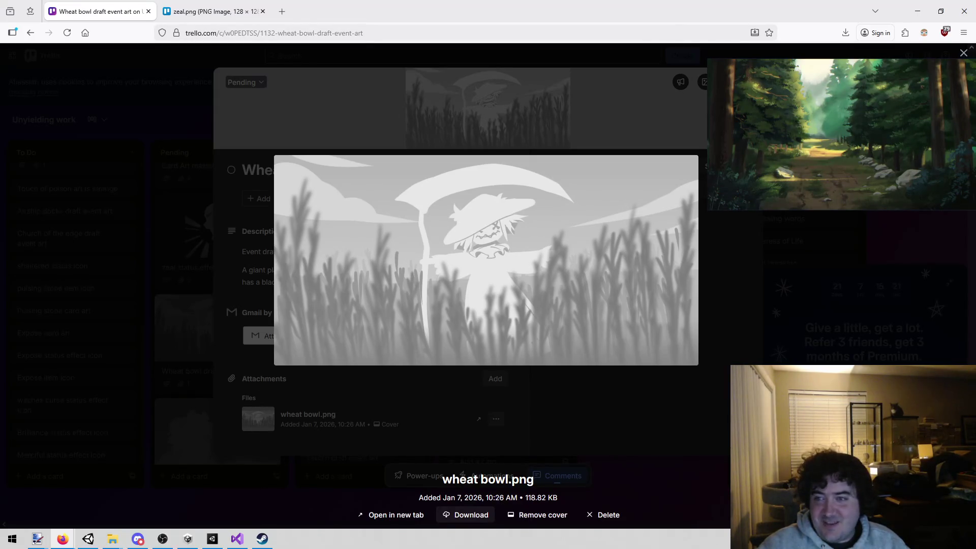
{"action": "key", "text": "Escape"}
{"action": "left_click", "coordinate": [656, 490]}
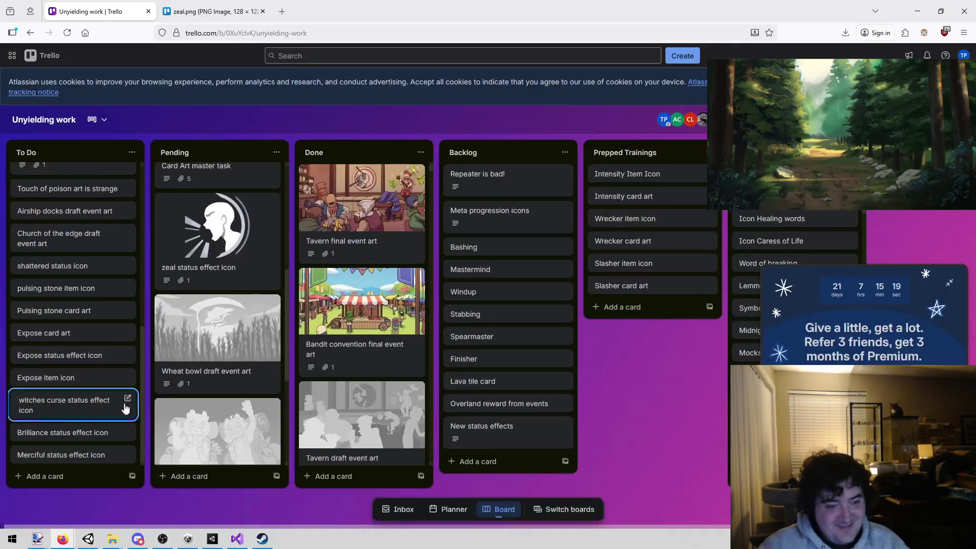
{"action": "scroll", "coordinate": [219, 330], "scroll_direction": "down", "scroll_amount": 2}
{"action": "left_click", "coordinate": [218, 366]}
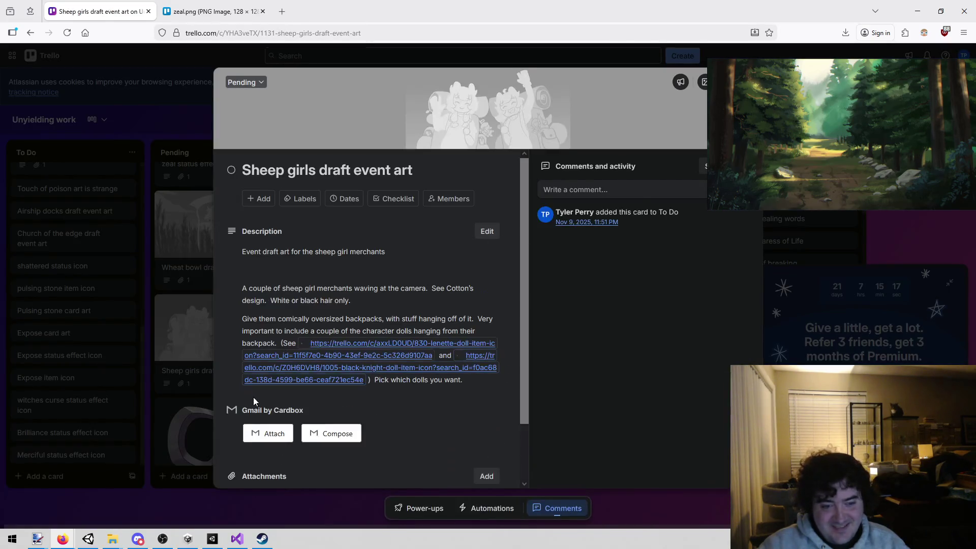
{"action": "scroll", "coordinate": [291, 202], "scroll_direction": "down", "scroll_amount": 1}
{"action": "left_click", "coordinate": [269, 452]}
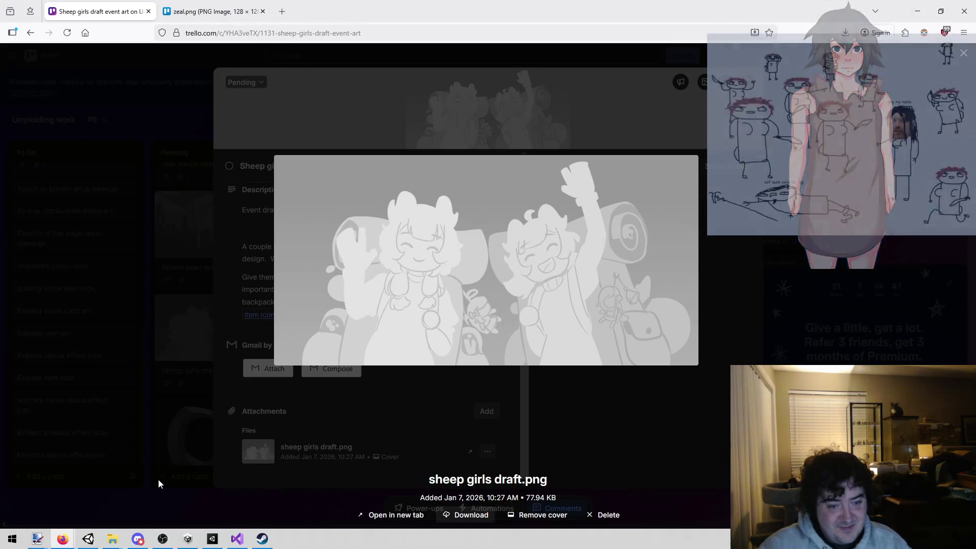
{"action": "left_click", "coordinate": [224, 273]}
{"action": "left_click", "coordinate": [120, 323]}
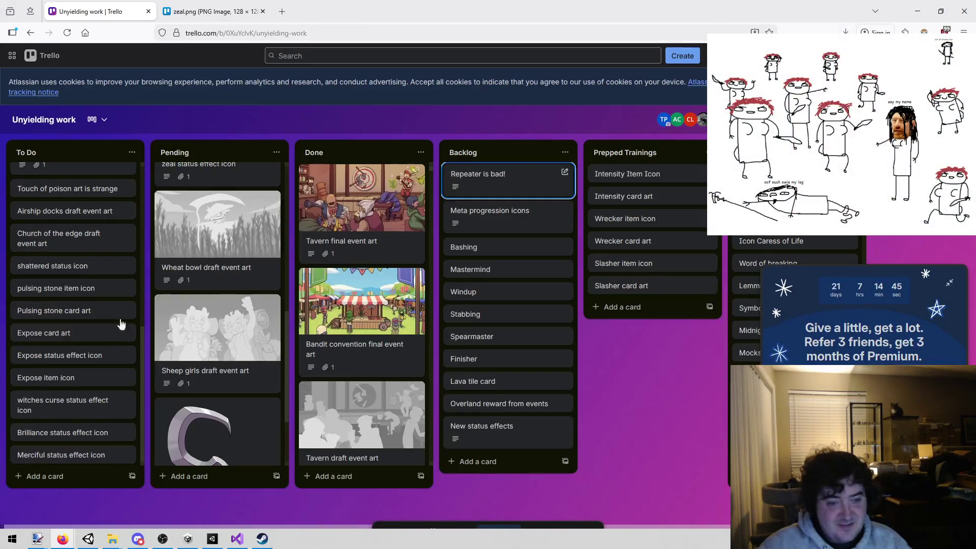
Open the Hook hand item icon card's image in a new tab, then close the card.
{"action": "scroll", "coordinate": [203, 315], "scroll_direction": "down", "scroll_amount": 3}
{"action": "left_click", "coordinate": [216, 334]}
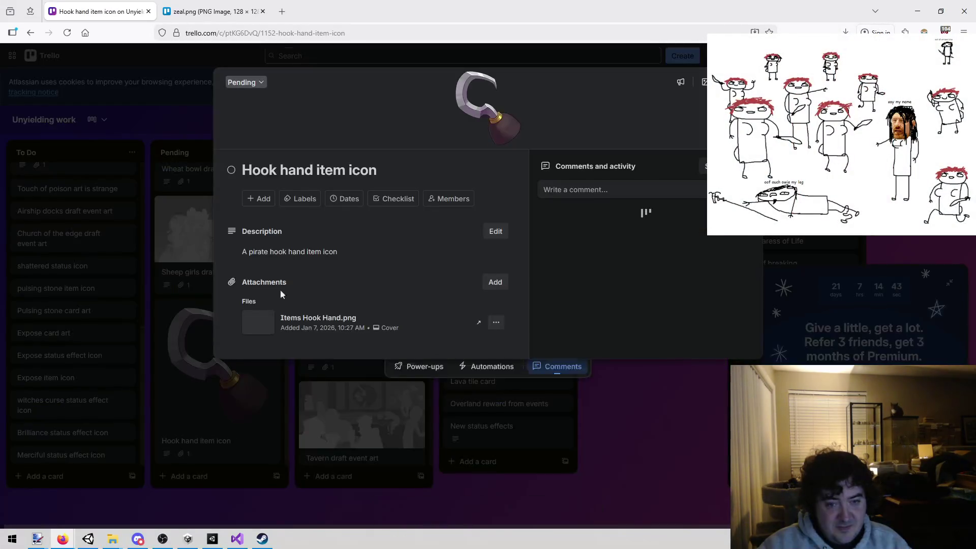
{"action": "left_click", "coordinate": [257, 388]}
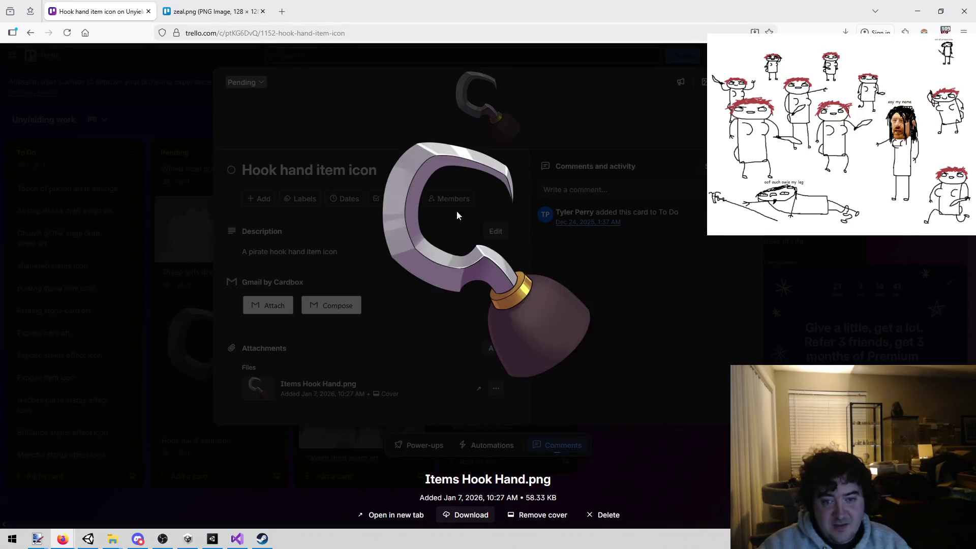
{"action": "right_click", "coordinate": [477, 278]}
{"action": "left_click", "coordinate": [503, 286]}
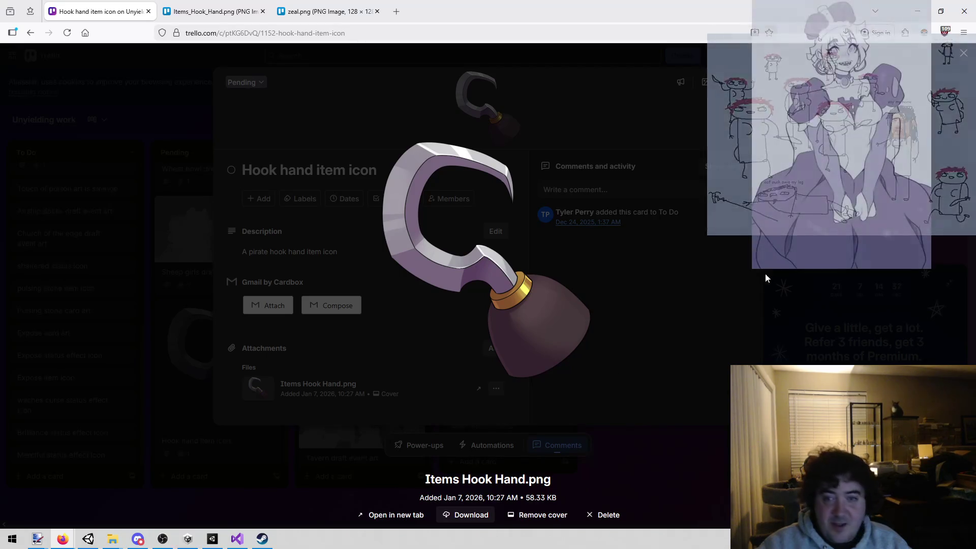
{"action": "left_click", "coordinate": [750, 84]}
{"action": "left_click", "coordinate": [151, 166]}
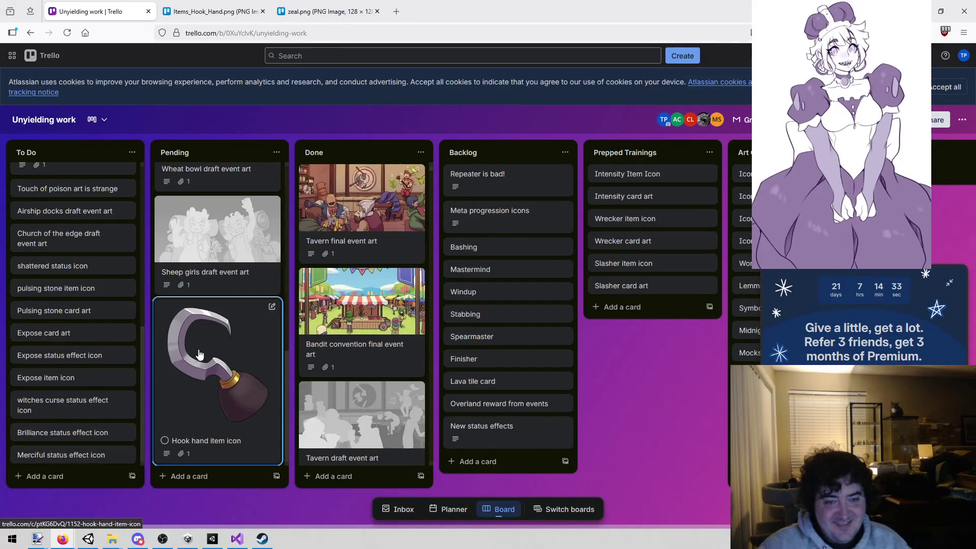
Drag the zeal status effect icon and Hook hand item icon cards from Pending into Done.
{"action": "scroll", "coordinate": [216, 305], "scroll_direction": "up", "scroll_amount": 5}
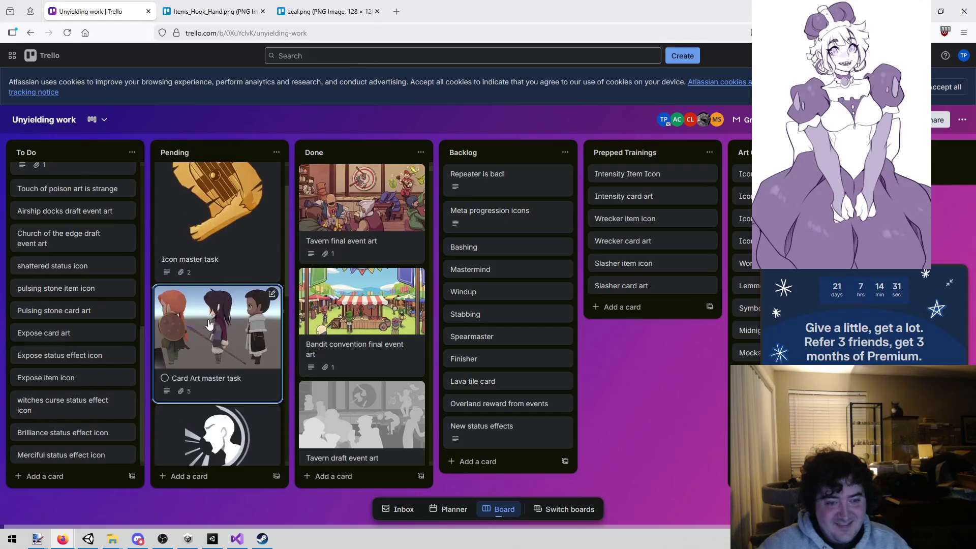
{"action": "mouse_move", "coordinate": [215, 336]}
{"action": "left_mouse_down"}
{"action": "mouse_move", "coordinate": [359, 177]}
{"action": "mouse_move", "coordinate": [359, 198]}
{"action": "left_mouse_up"}
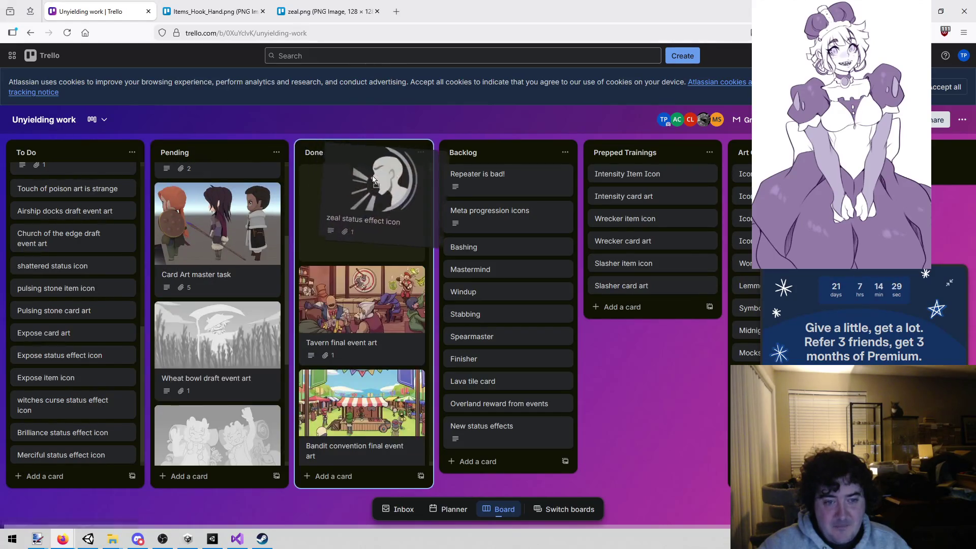
{"action": "scroll", "coordinate": [226, 332], "scroll_direction": "down", "scroll_amount": 4}
{"action": "mouse_move", "coordinate": [227, 332]}
{"action": "left_mouse_down"}
{"action": "mouse_move", "coordinate": [402, 135]}
{"action": "mouse_move", "coordinate": [368, 182]}
{"action": "left_mouse_up"}
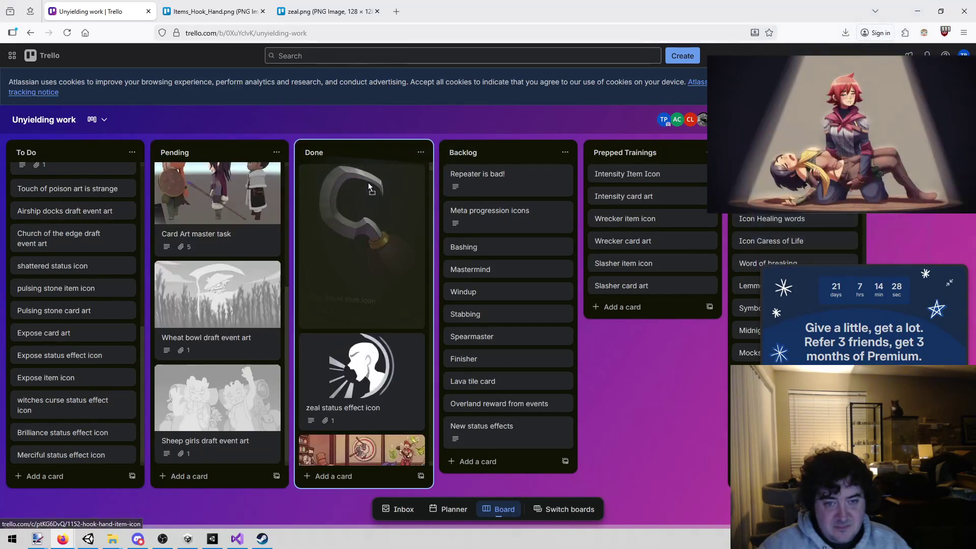
{"action": "scroll", "coordinate": [44, 259], "scroll_direction": "up", "scroll_amount": 10}
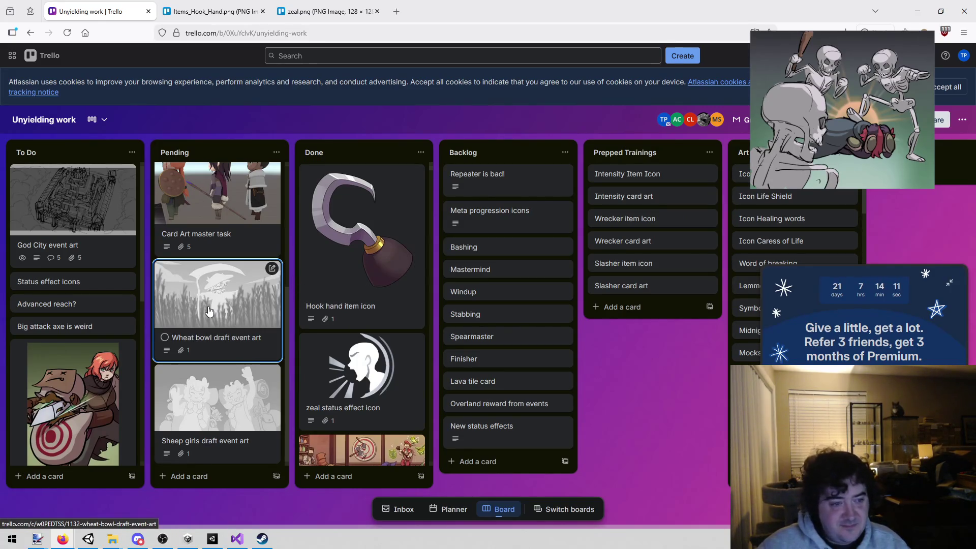
{"action": "scroll", "coordinate": [76, 356], "scroll_direction": "down", "scroll_amount": 10}
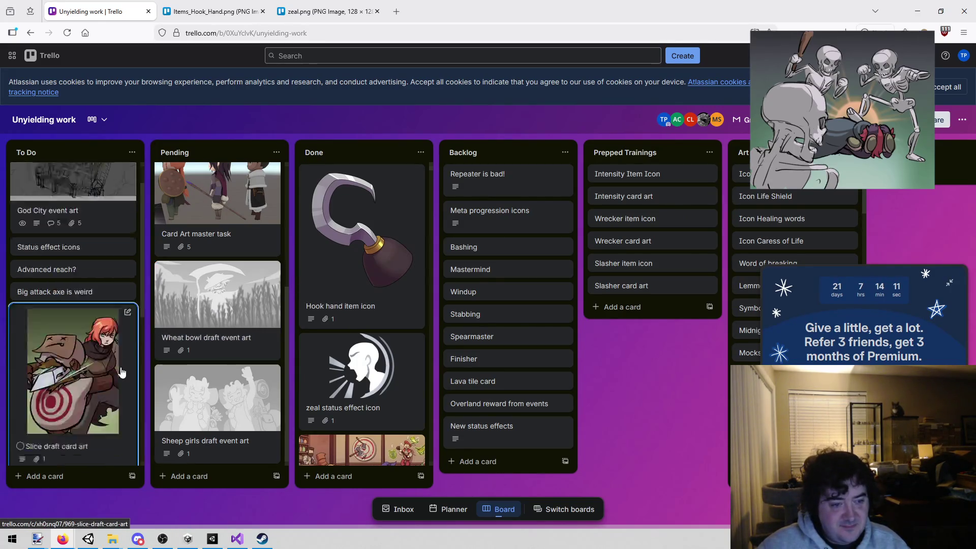
{"action": "left_click", "coordinate": [54, 476]}
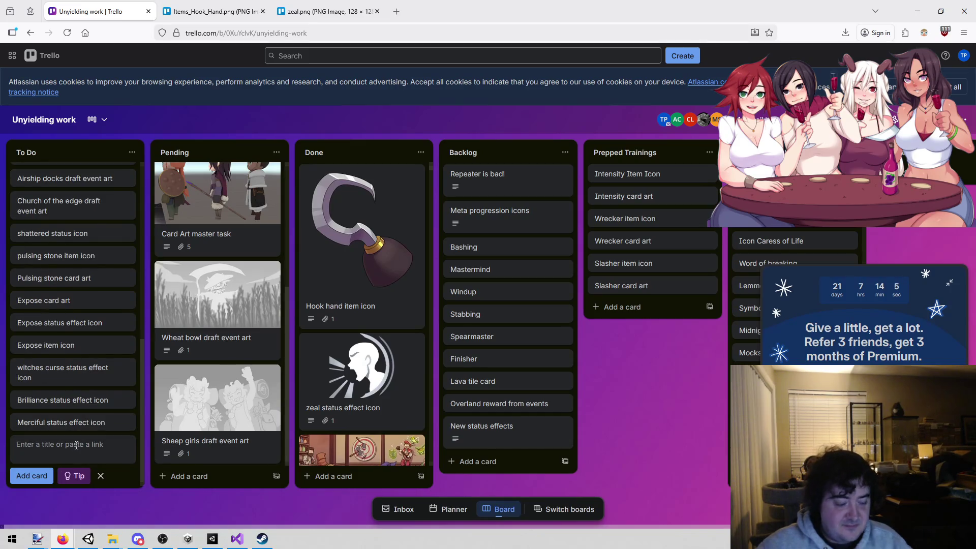
Create a 'Crosslane event art' card below the Merciful status effect icon card in To Do.
{"action": "type", "text": "Crosslane event ar"}
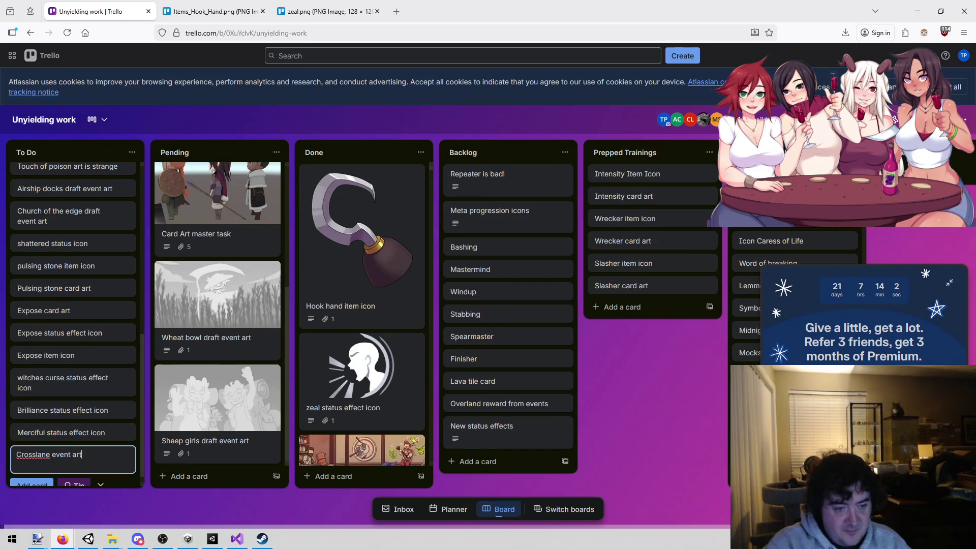
{"action": "type", "text": "t"}
{"action": "key", "text": "Return"}
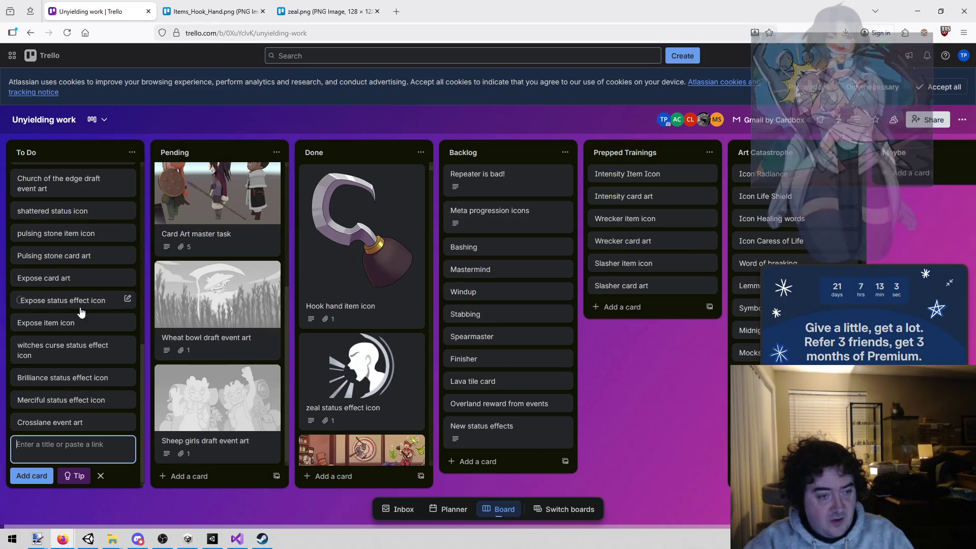
{"action": "scroll", "coordinate": [89, 238], "scroll_direction": "up", "scroll_amount": 10}
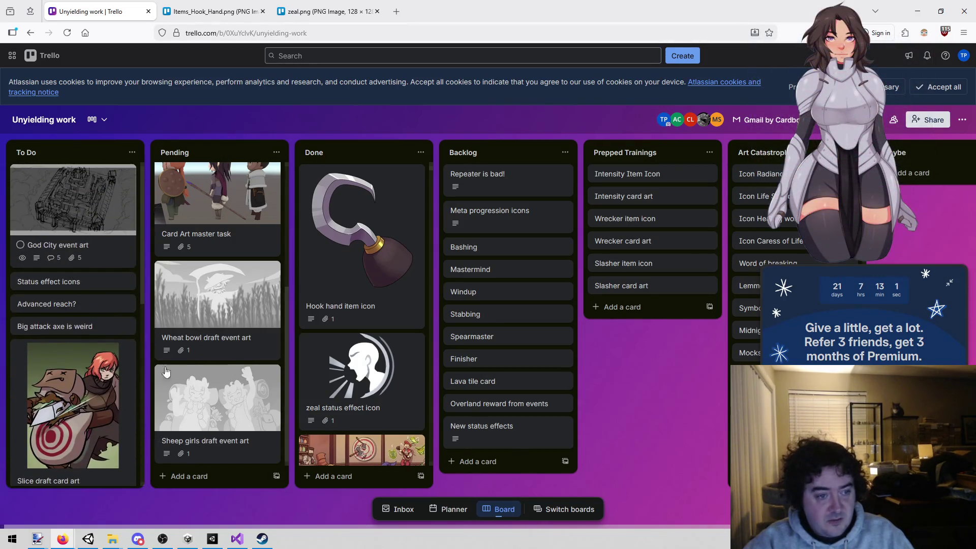
{"action": "scroll", "coordinate": [86, 430], "scroll_direction": "down", "scroll_amount": 2}
{"action": "scroll", "coordinate": [85, 429], "scroll_direction": "up", "scroll_amount": 2}
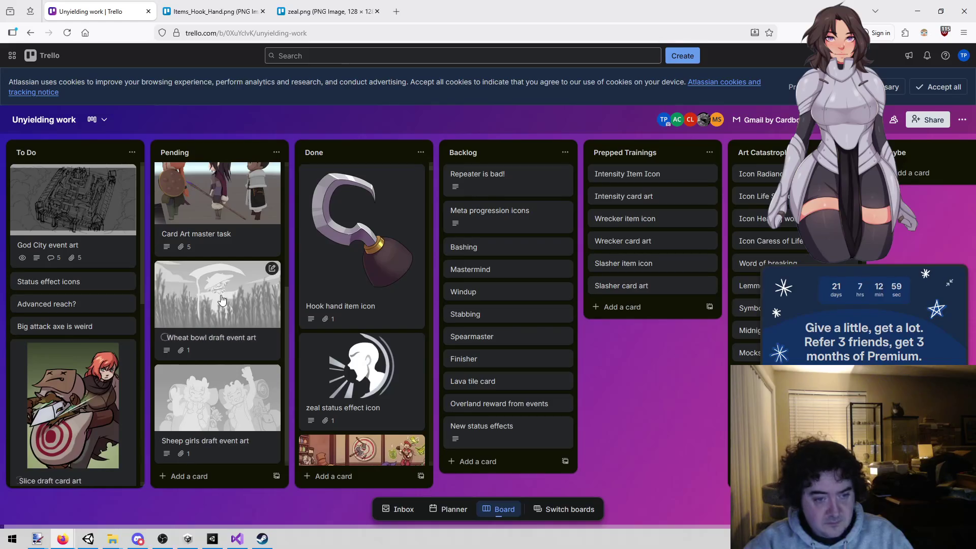
Copy the Wheat bowl draft event art card's link and add a 'Wheat bowl event art' card to To Do.
{"action": "left_click", "coordinate": [213, 326]}
{"action": "left_click", "coordinate": [318, 31]}
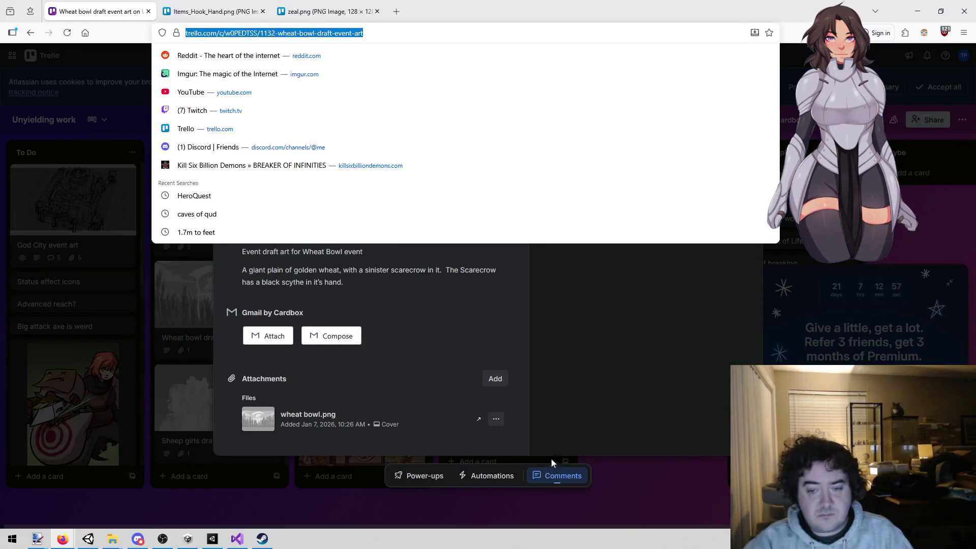
{"action": "left_click", "coordinate": [628, 481]}
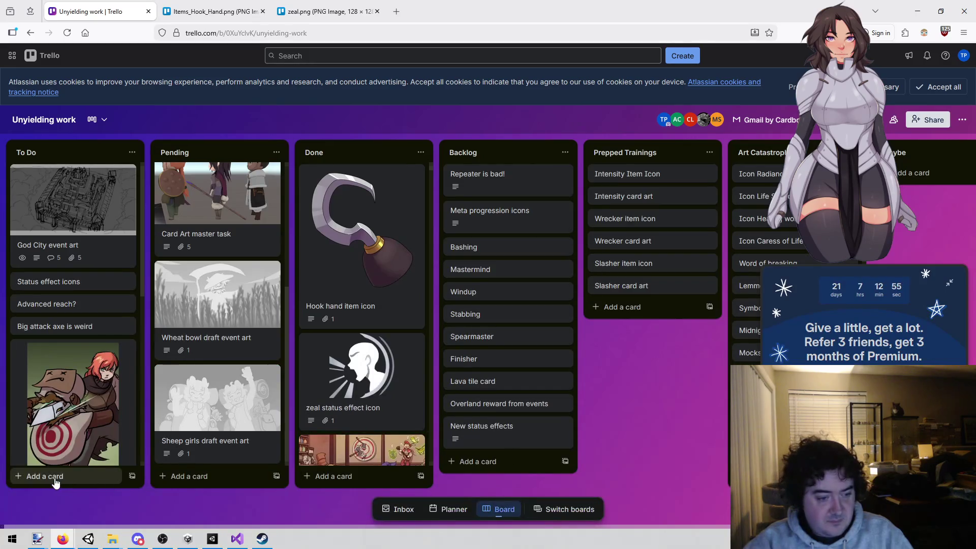
{"action": "left_click", "coordinate": [54, 477]}
{"action": "type", "text": "Wheat bo"}
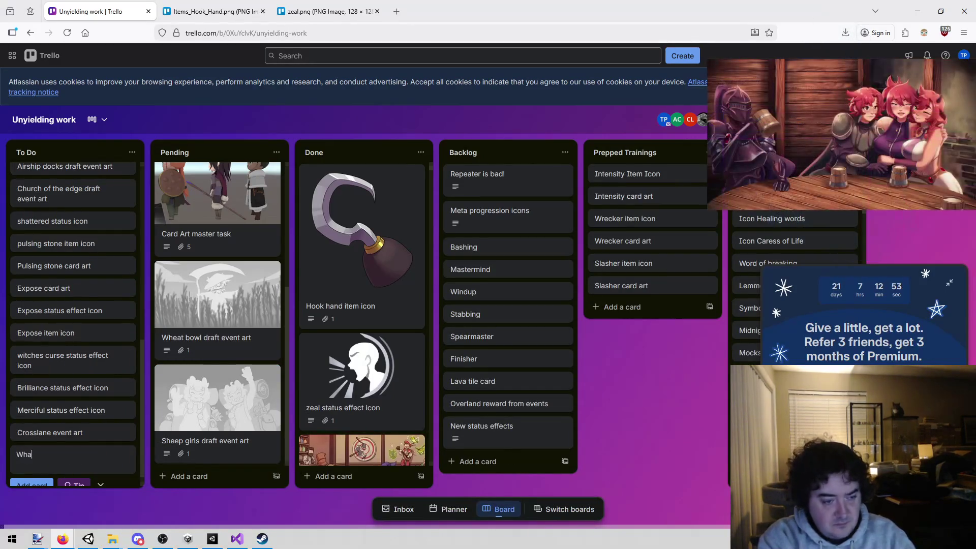
{"action": "type", "text": "w"}
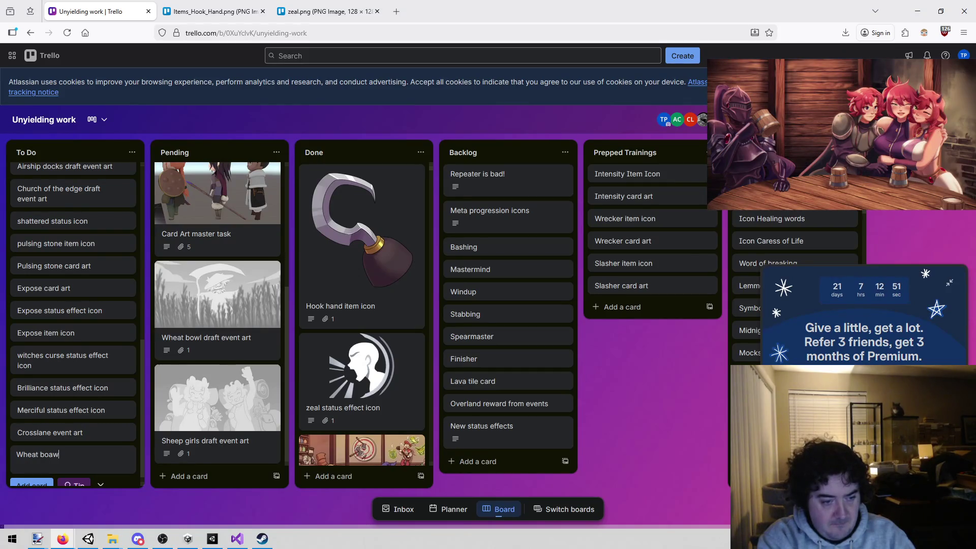
{"action": "type", "text": "l event art"}
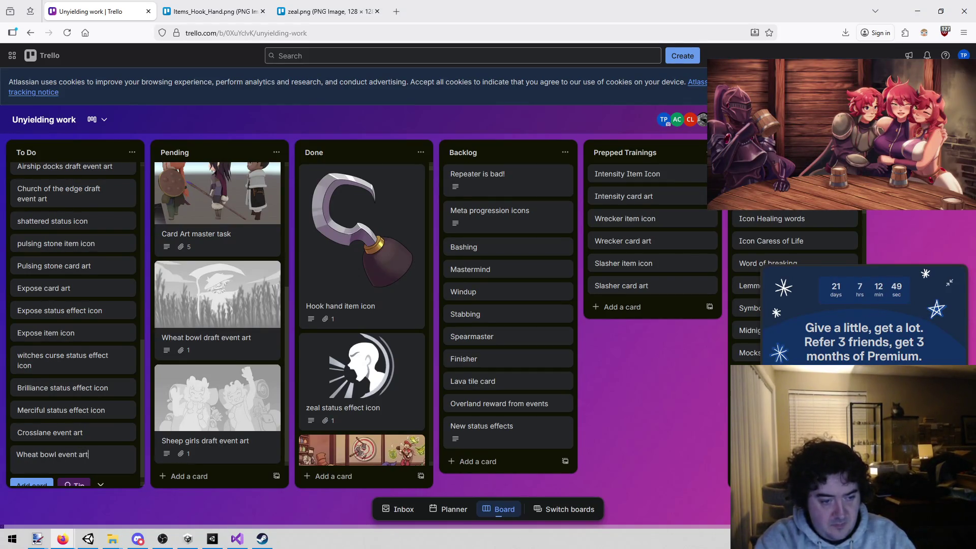
{"action": "key", "text": "Return"}
{"action": "key", "text": "Escape"}
Give the new card the description 'Final event art for' plus the draft link, then drag it toward the top.
{"action": "left_click", "coordinate": [87, 455]}
{"action": "left_click", "coordinate": [378, 206]}
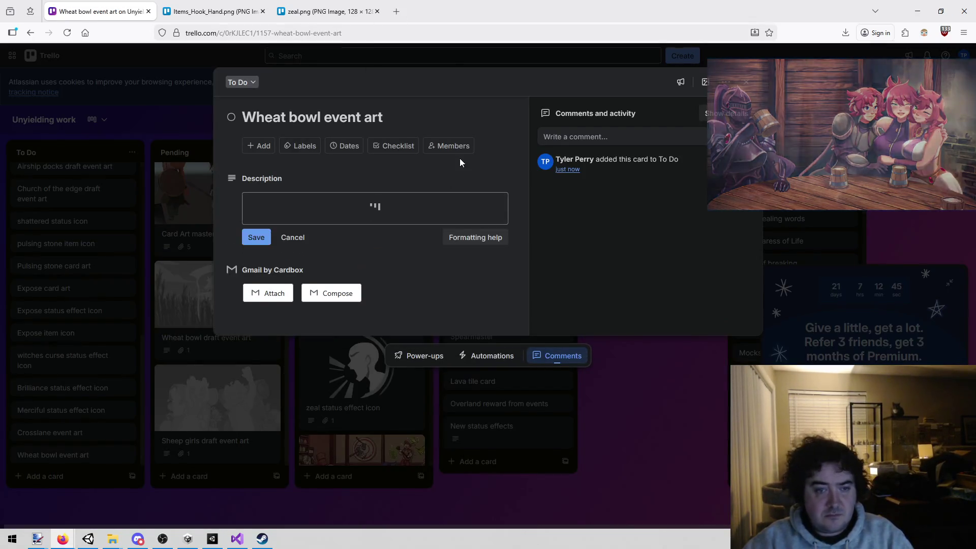
{"action": "left_click", "coordinate": [354, 264]}
{"action": "type", "text": "Final "}
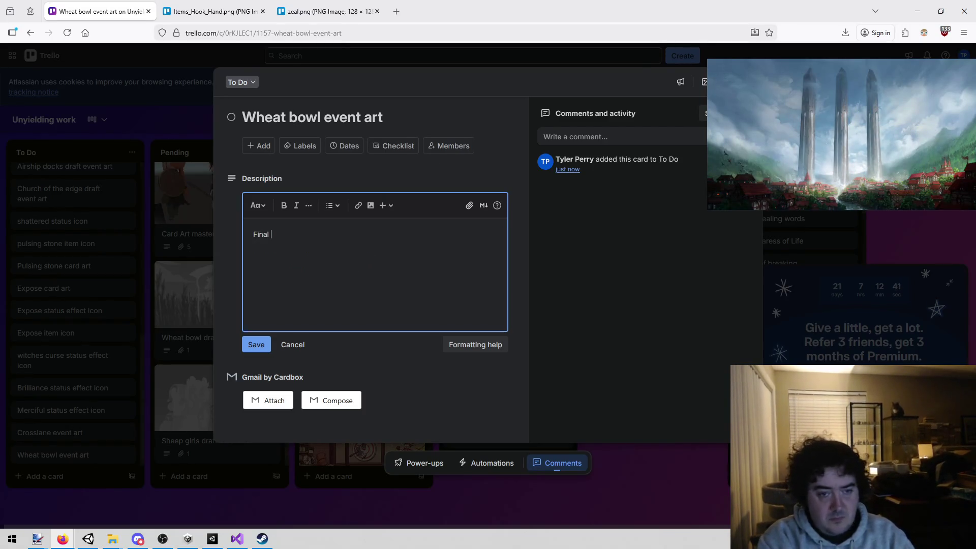
{"action": "type", "text": "event art for"}
{"action": "type", "text": "https://trello.com/c/w0PEDTSS/1132-wheat-bowl-draft-event-art"}
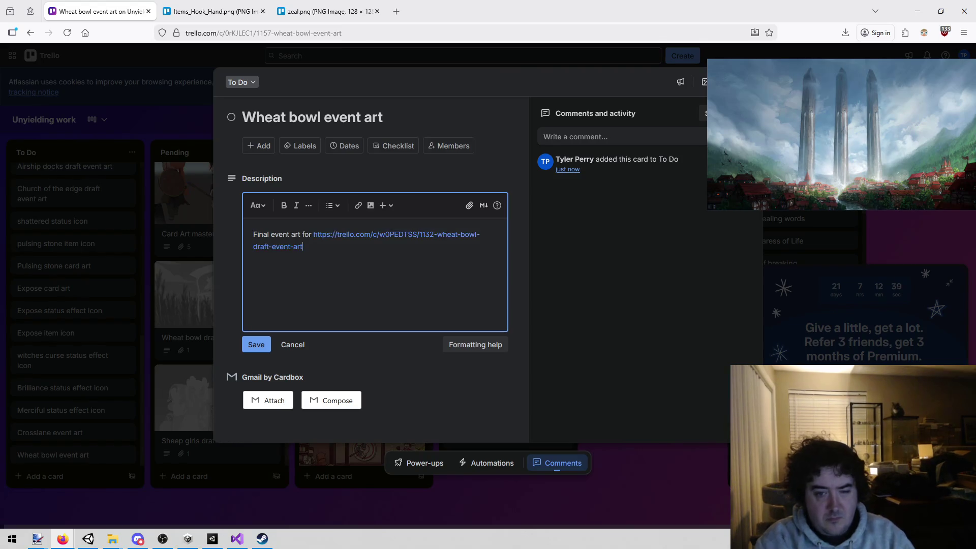
{"action": "left_click", "coordinate": [456, 503]}
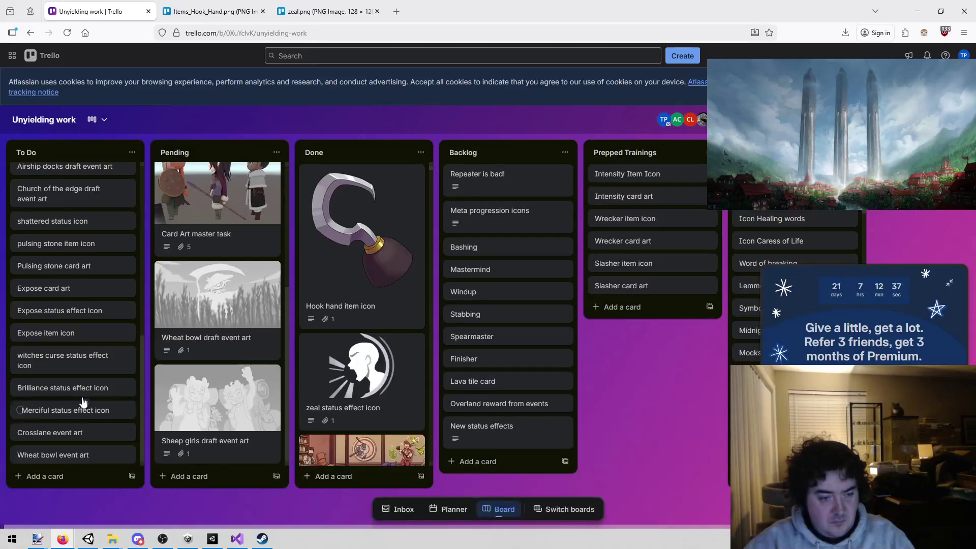
{"action": "mouse_move", "coordinate": [66, 456]}
{"action": "left_mouse_down"}
{"action": "mouse_move", "coordinate": [105, 162]}
{"action": "mouse_move", "coordinate": [85, 107]}
{"action": "mouse_move", "coordinate": [64, 187]}
{"action": "mouse_move", "coordinate": [61, 178]}
{"action": "left_mouse_up"}
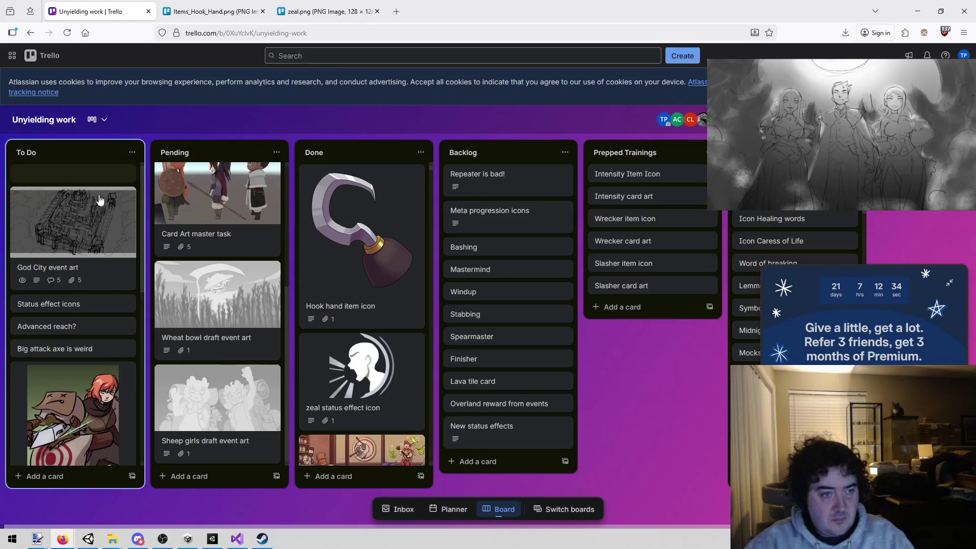
Copy the Sheep girls draft event art card's link and view its draft image enlarged.
{"action": "left_click", "coordinate": [213, 427]}
{"action": "left_click", "coordinate": [350, 30]}
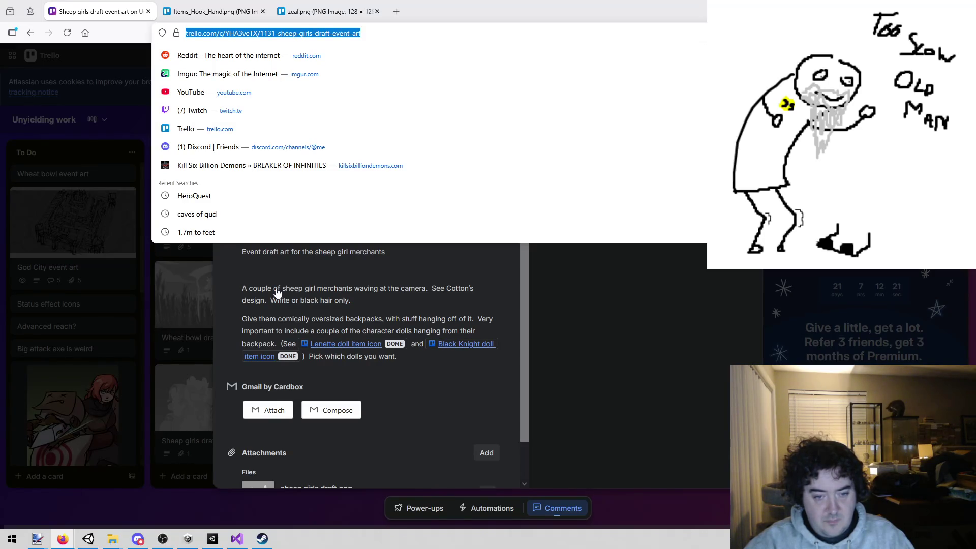
{"action": "left_click", "coordinate": [277, 292]}
{"action": "left_click", "coordinate": [471, 133]}
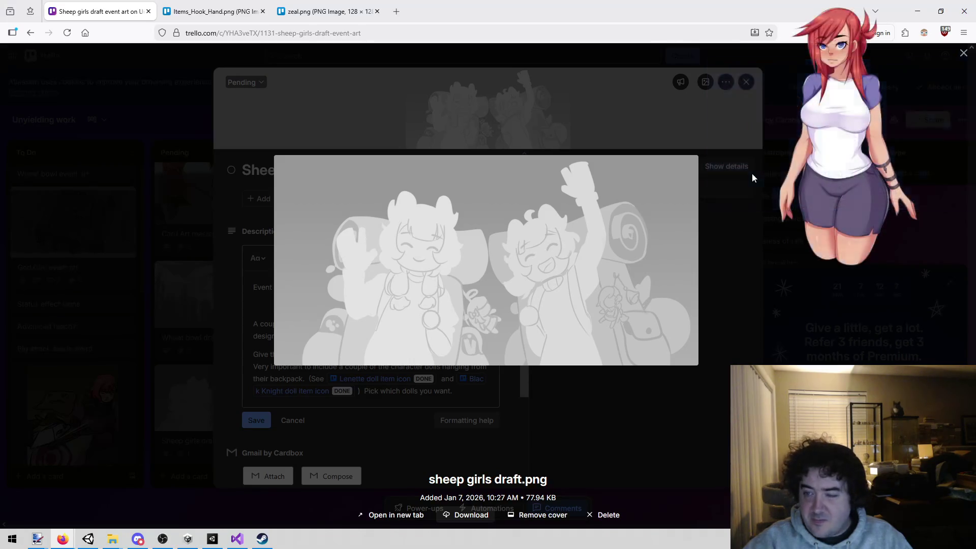
{"action": "left_click", "coordinate": [751, 173]}
{"action": "left_click", "coordinate": [202, 361]}
{"action": "scroll", "coordinate": [127, 376], "scroll_direction": "down", "scroll_amount": 10}
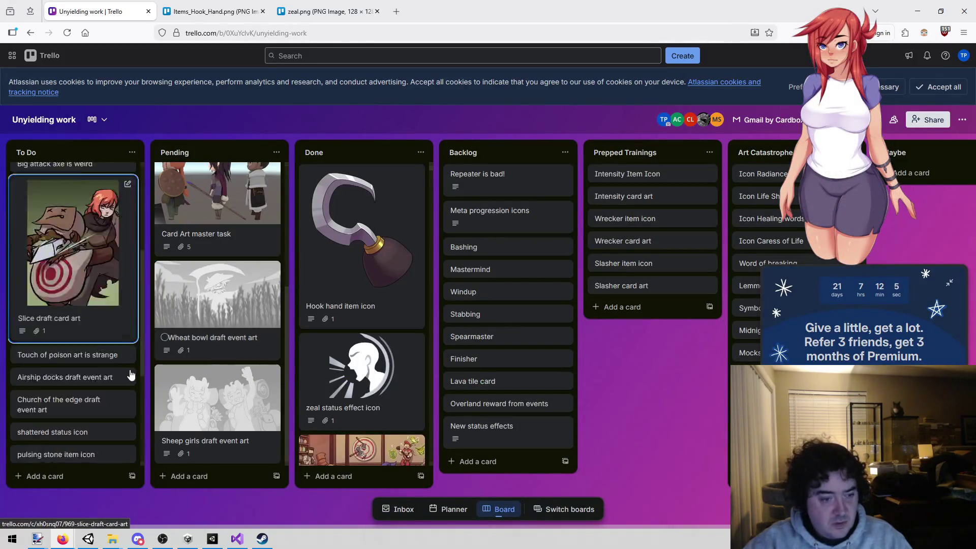
Add a 'Sheep girls event art' card at the end of To Do.
{"action": "left_click", "coordinate": [38, 476]}
{"action": "type", "text": "Sheep girls"}
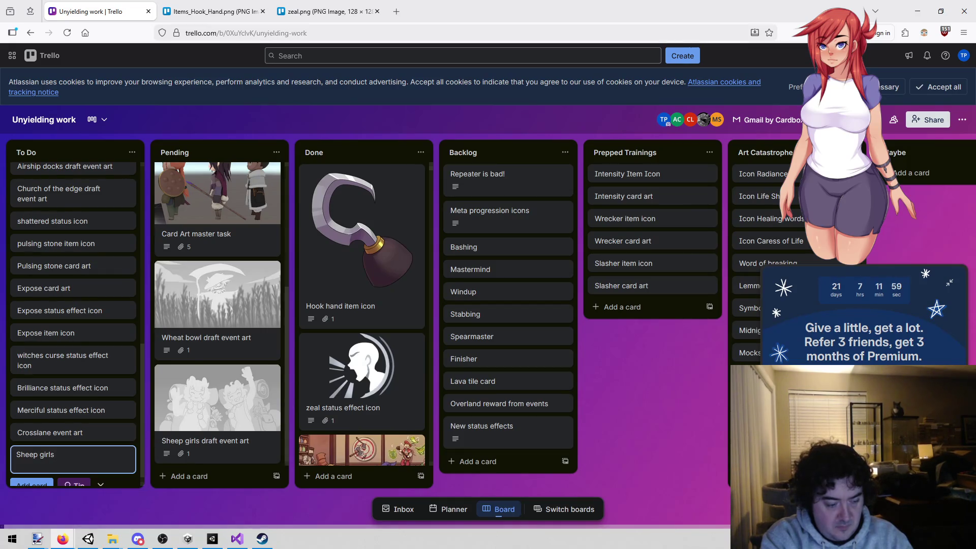
{"action": "type", "text": " art"}
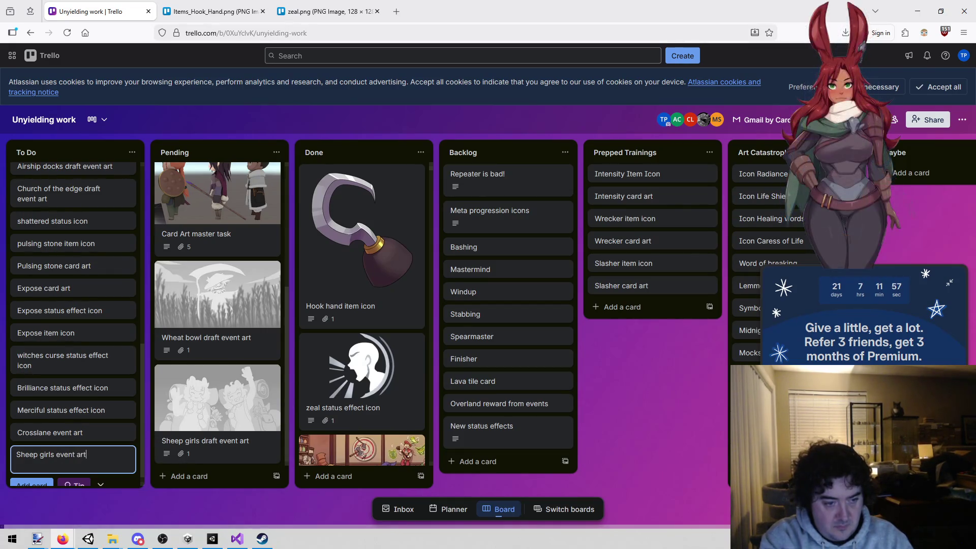
{"action": "key", "text": "Return"}
{"action": "key", "text": "Escape"}
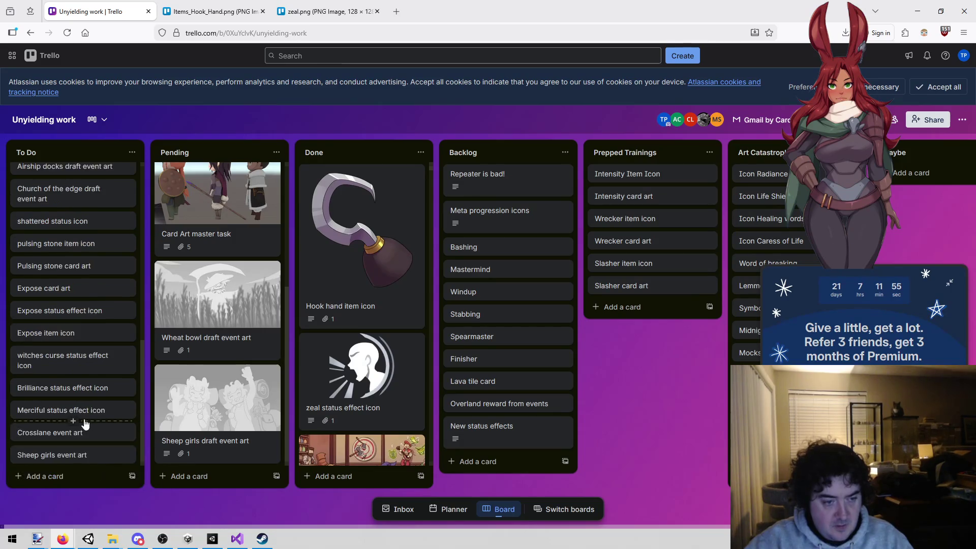
Set its description to 'Final event art for' followed by the Sheep girls draft card link.
{"action": "left_click", "coordinate": [52, 455]}
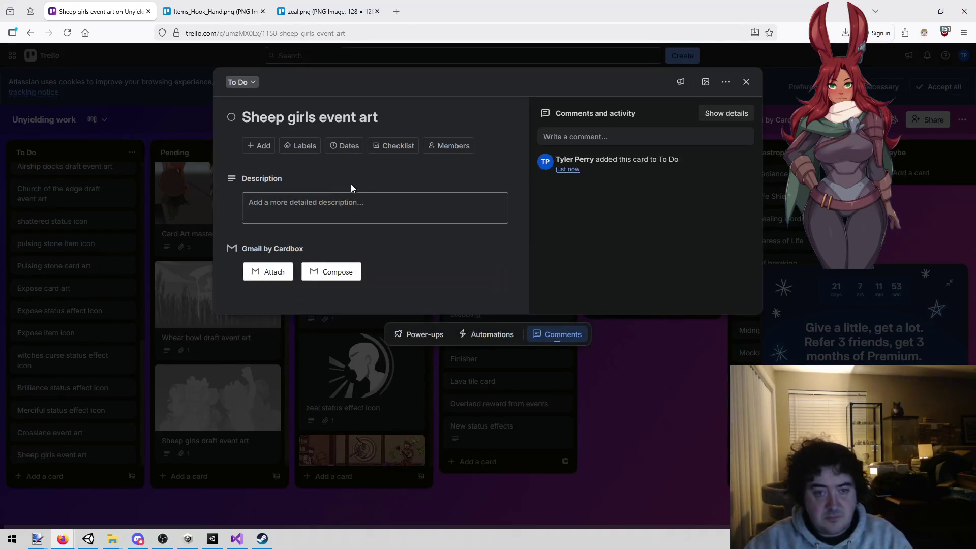
{"action": "left_click", "coordinate": [344, 207]}
{"action": "type", "text": "https://trello.com/c/YHA3veTX/1131-sheep-girls-draft-event-art"}
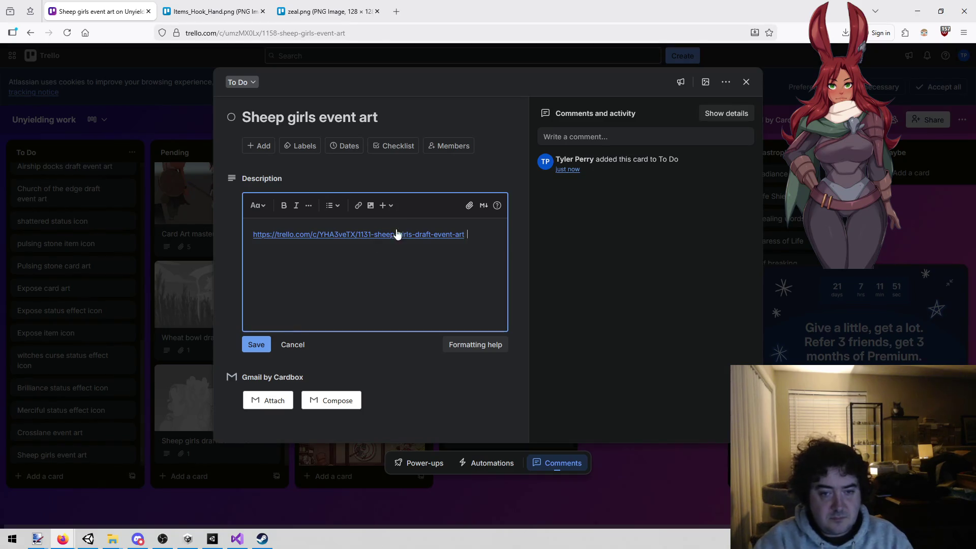
{"action": "key", "text": "Return"}
{"action": "key", "text": "Up"}
{"action": "type", "text": "Fina"}
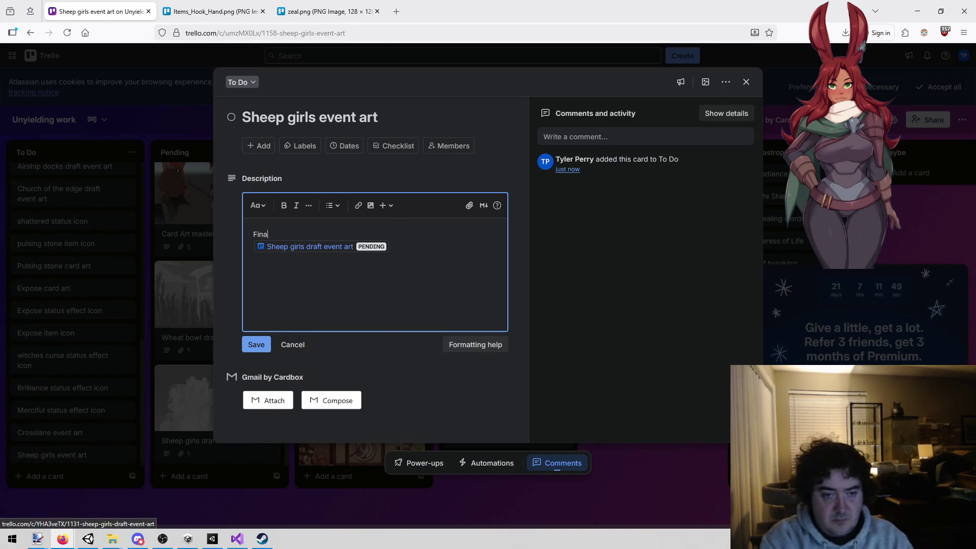
{"action": "type", "text": "l event art for"}
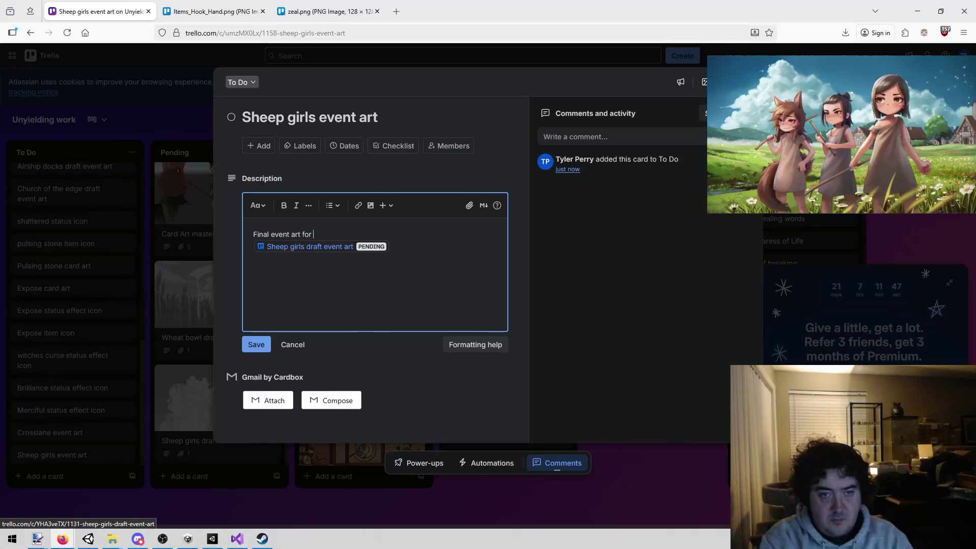
{"action": "left_click", "coordinate": [651, 497]}
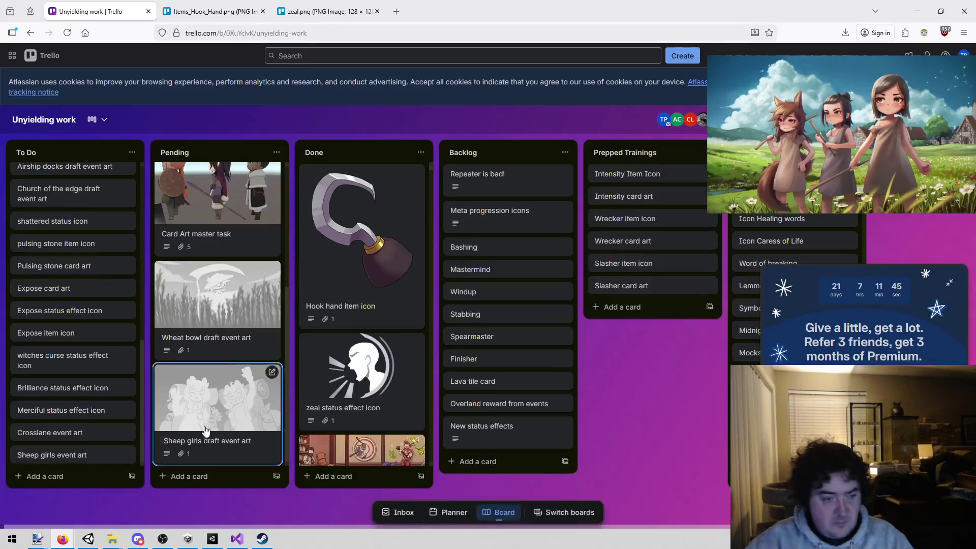
Place Sheep girls event art first in To Do and move Expose card art up near the top.
{"action": "mouse_move", "coordinate": [81, 452]}
{"action": "left_mouse_down"}
{"action": "mouse_move", "coordinate": [101, 92]}
{"action": "mouse_move", "coordinate": [75, 167]}
{"action": "left_mouse_up"}
{"action": "mouse_move", "coordinate": [76, 172]}
{"action": "left_mouse_down"}
{"action": "mouse_move", "coordinate": [76, 186]}
{"action": "mouse_move", "coordinate": [75, 166]}
{"action": "left_mouse_up"}
{"action": "scroll", "coordinate": [76, 214], "scroll_direction": "down", "scroll_amount": 10}
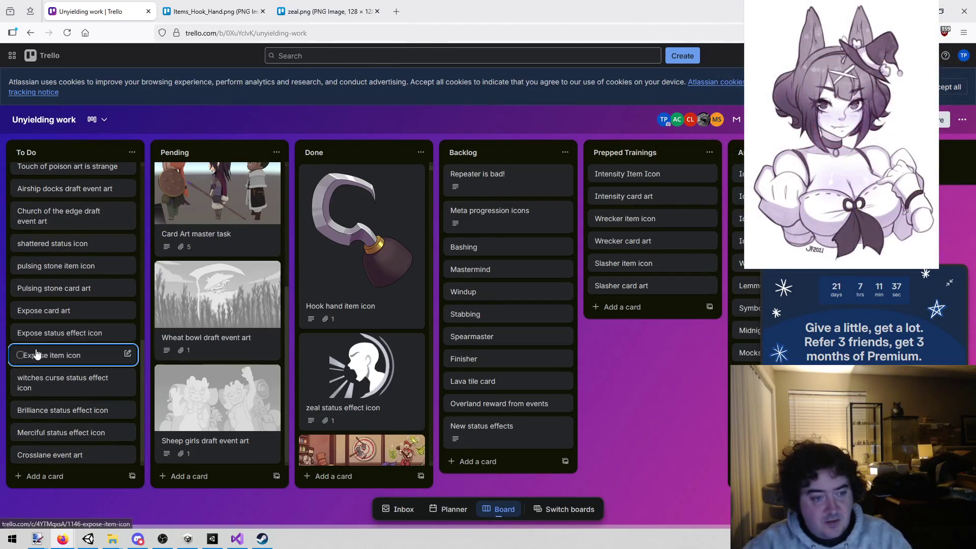
{"action": "scroll", "coordinate": [41, 356], "scroll_direction": "up", "scroll_amount": 1}
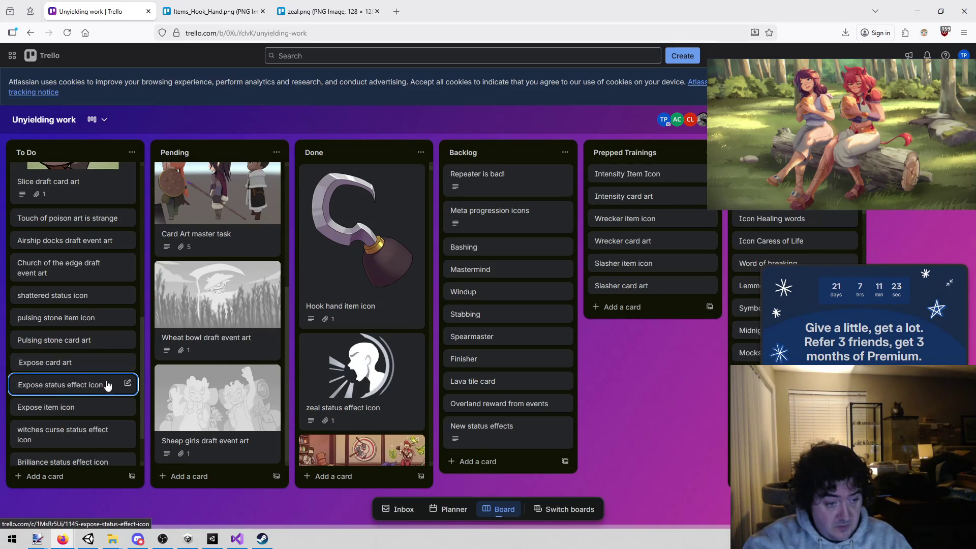
{"action": "scroll", "coordinate": [103, 389], "scroll_direction": "down", "scroll_amount": 1}
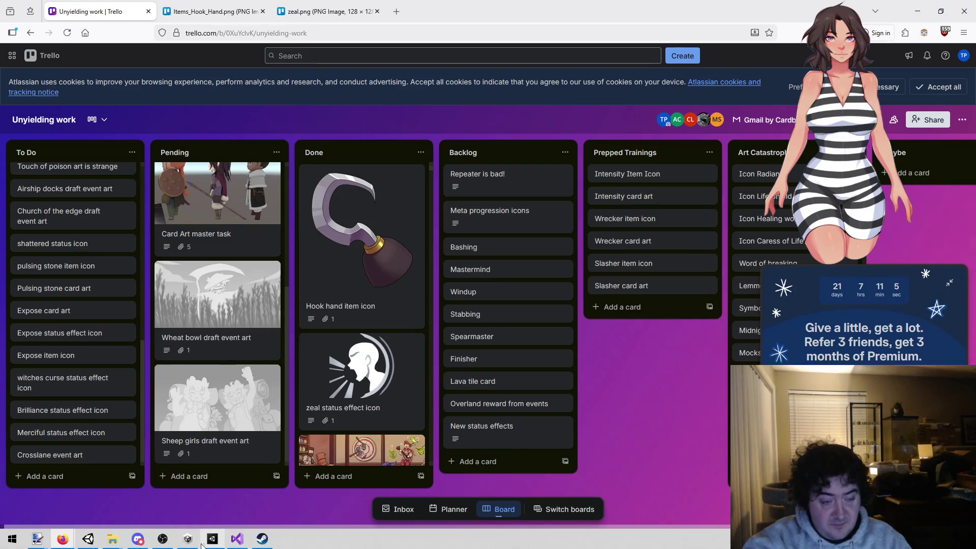
{"action": "mouse_move", "coordinate": [72, 311]}
{"action": "left_mouse_down"}
{"action": "mouse_move", "coordinate": [105, 132]}
{"action": "mouse_move", "coordinate": [73, 207]}
{"action": "mouse_move", "coordinate": [77, 164]}
{"action": "mouse_move", "coordinate": [76, 196]}
{"action": "left_mouse_up"}
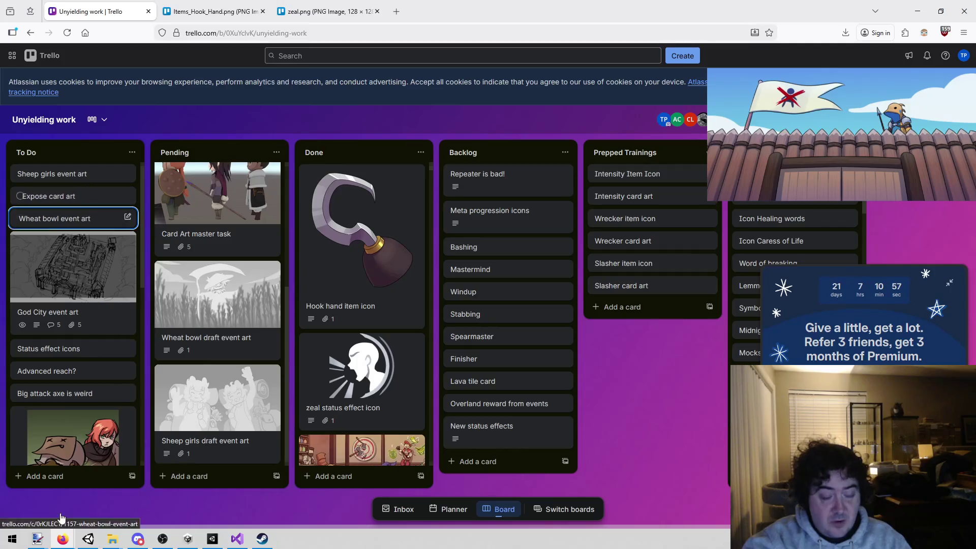
{"action": "scroll", "coordinate": [42, 365], "scroll_direction": "down", "scroll_amount": 5}
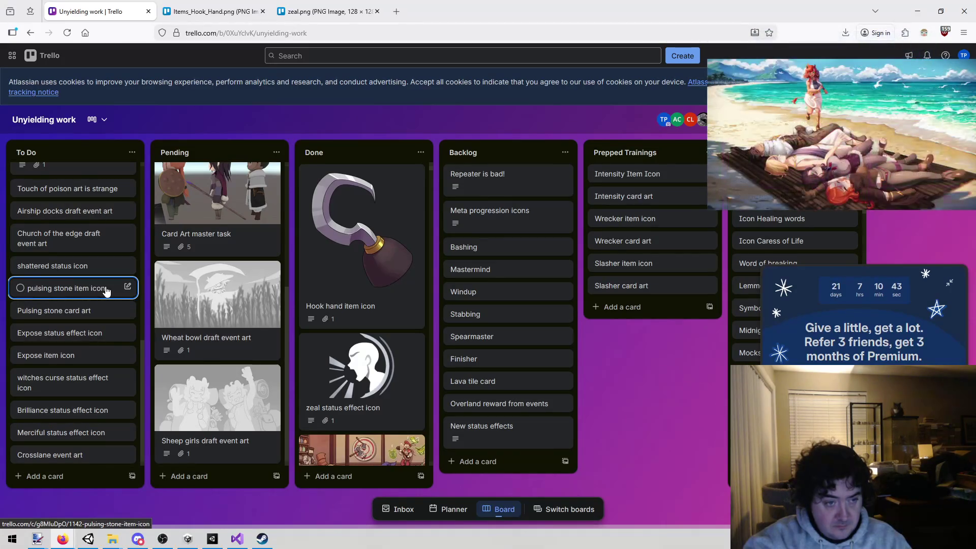
Search the Trello board for 'manastone' cards, then clear the search.
{"action": "left_click", "coordinate": [262, 538]}
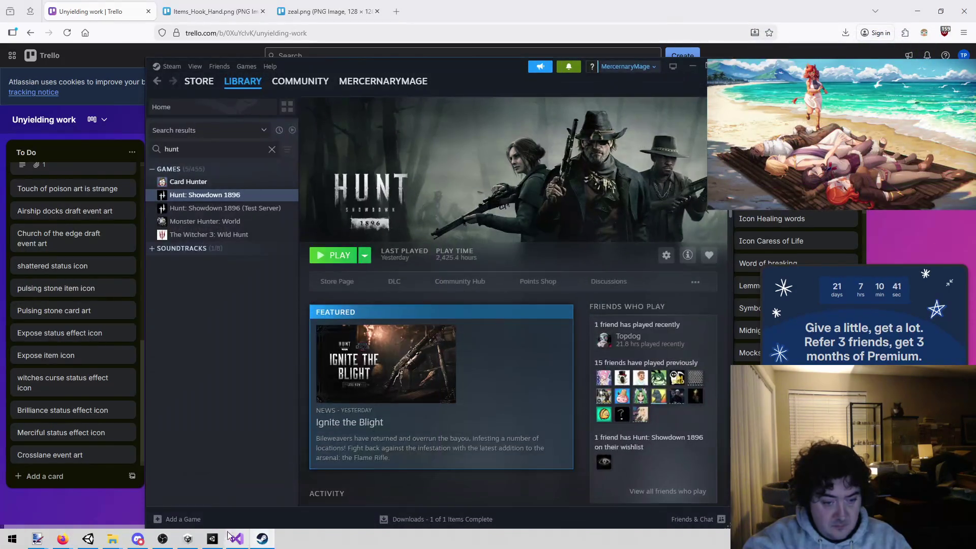
{"action": "left_click", "coordinate": [232, 540]}
{"action": "left_click", "coordinate": [214, 539]}
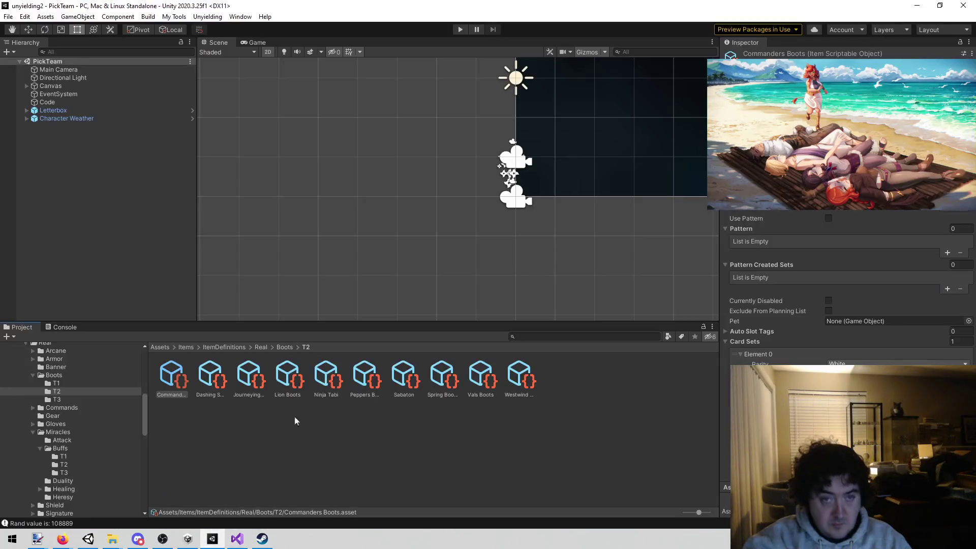
{"action": "mouse_move", "coordinate": [62, 539]}
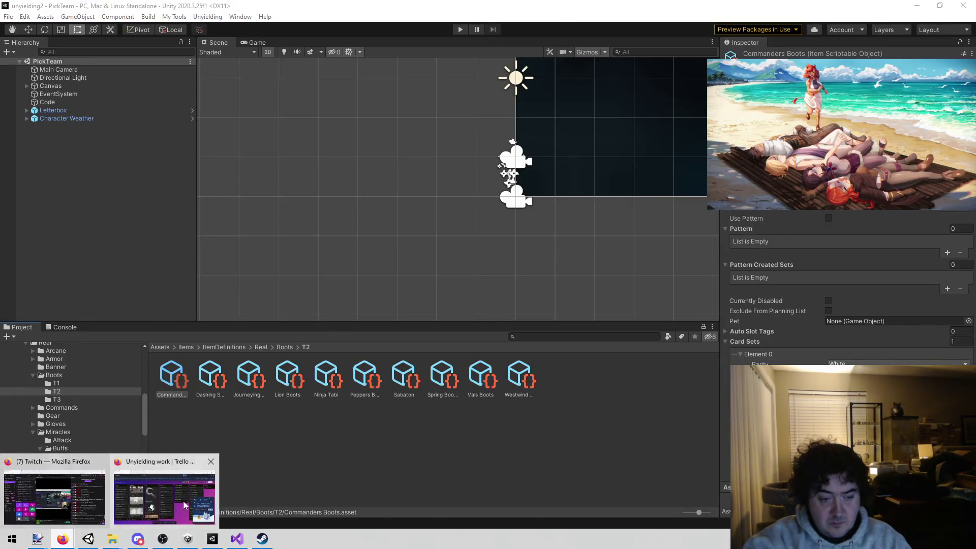
{"action": "left_click", "coordinate": [165, 490]}
{"action": "left_click", "coordinate": [612, 56]}
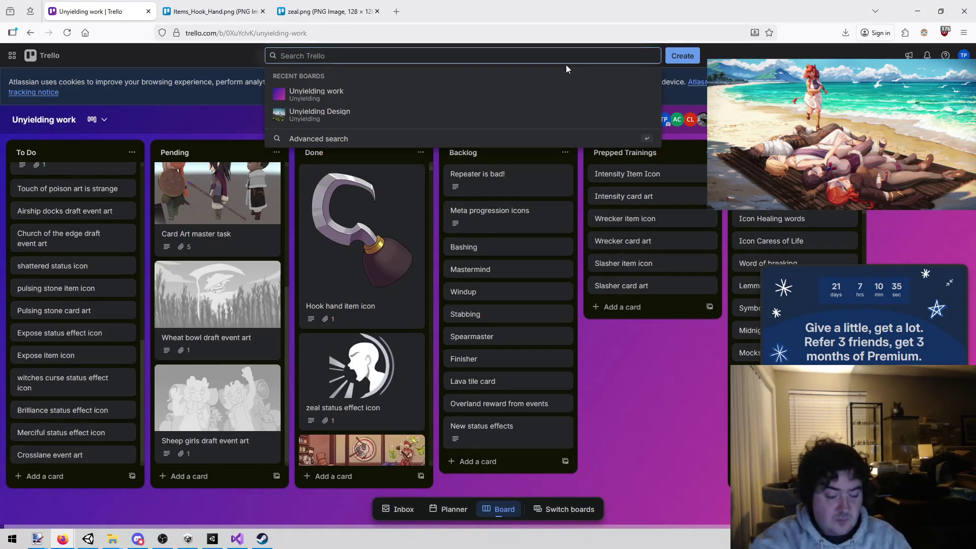
{"action": "type", "text": "manastone"}
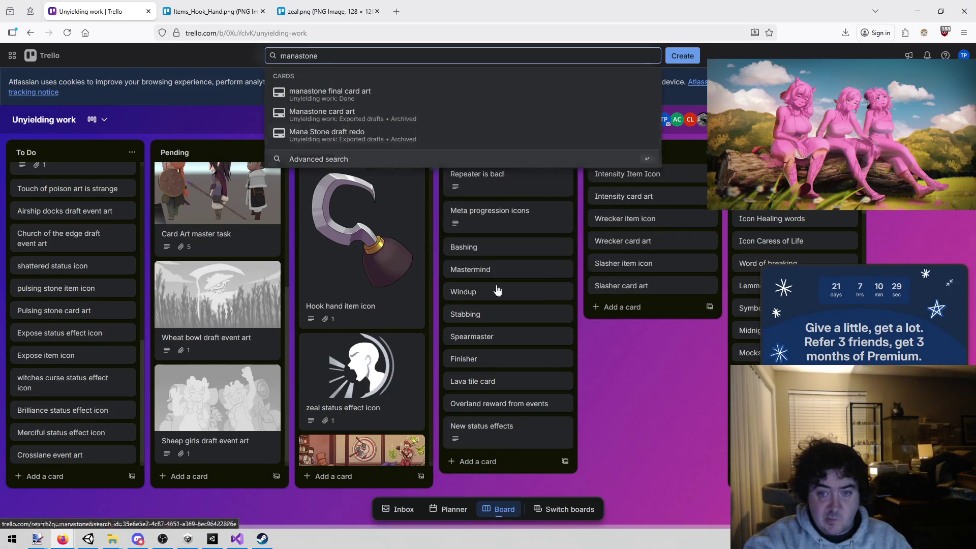
{"action": "key", "text": "Escape"}
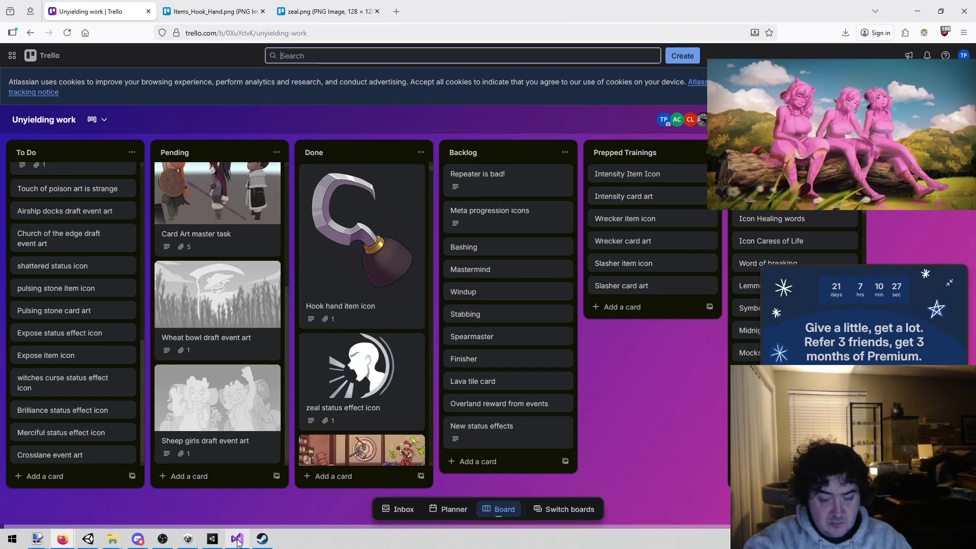
Search Unity's Project for 'manastone', select the purple Manastone icon texture, and return to Trello.
{"action": "left_click", "coordinate": [213, 539]}
{"action": "type", "text": "man"}
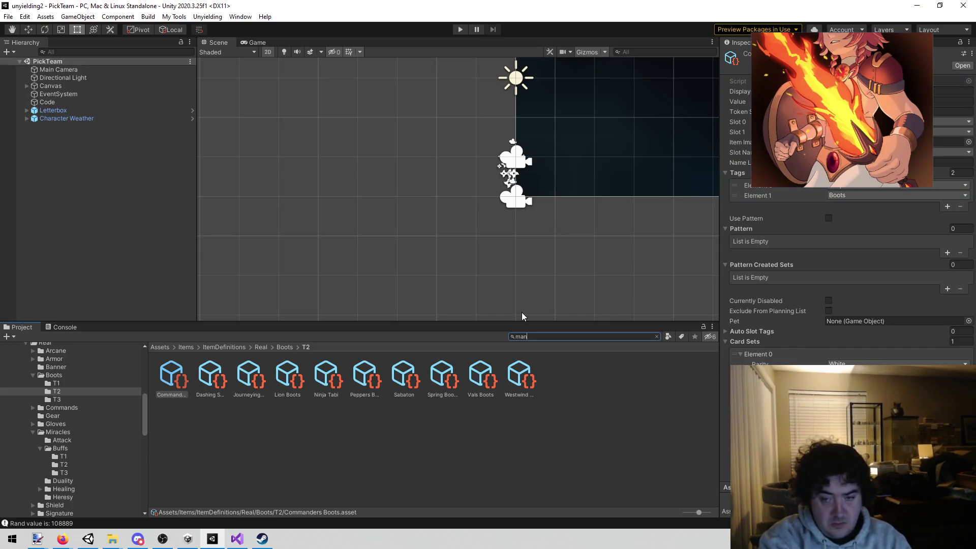
{"action": "type", "text": "astone"}
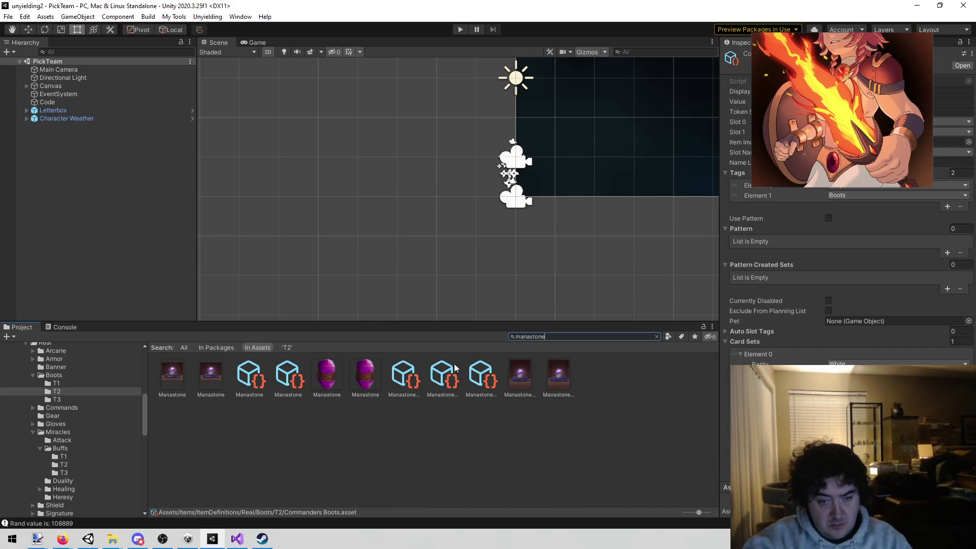
{"action": "left_click", "coordinate": [333, 375]}
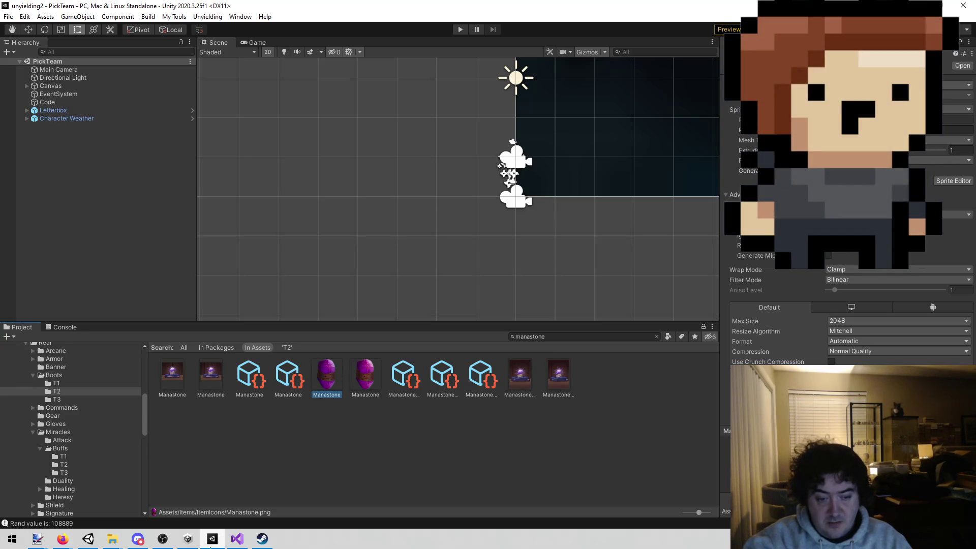
{"action": "mouse_move", "coordinate": [63, 539]}
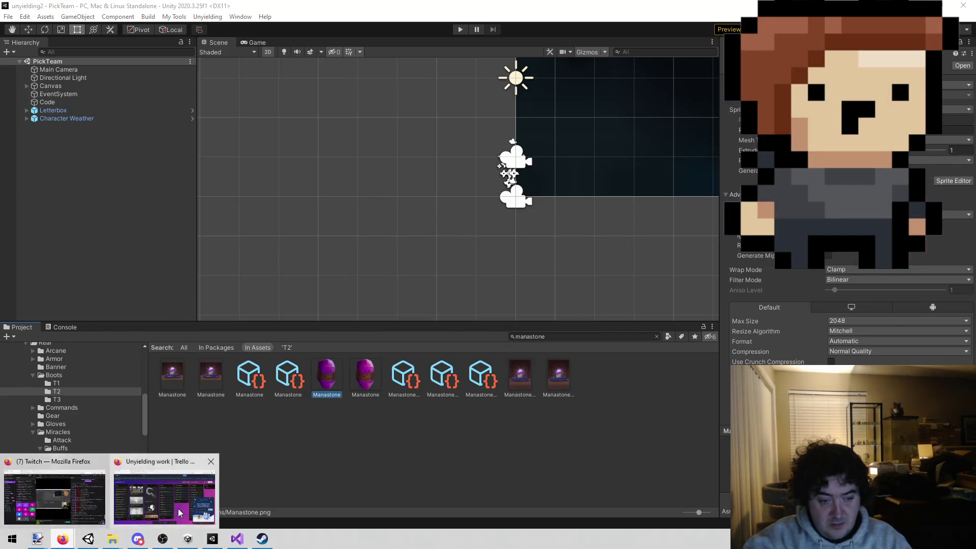
{"action": "left_click", "coordinate": [168, 491]}
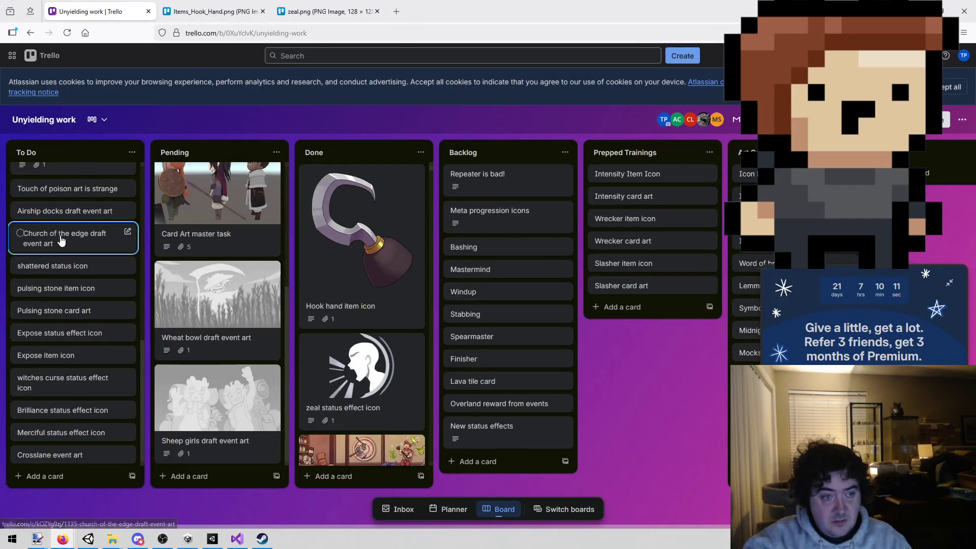
Search Trello cards for 'mana' and dismiss the results.
{"action": "left_click", "coordinate": [424, 54]}
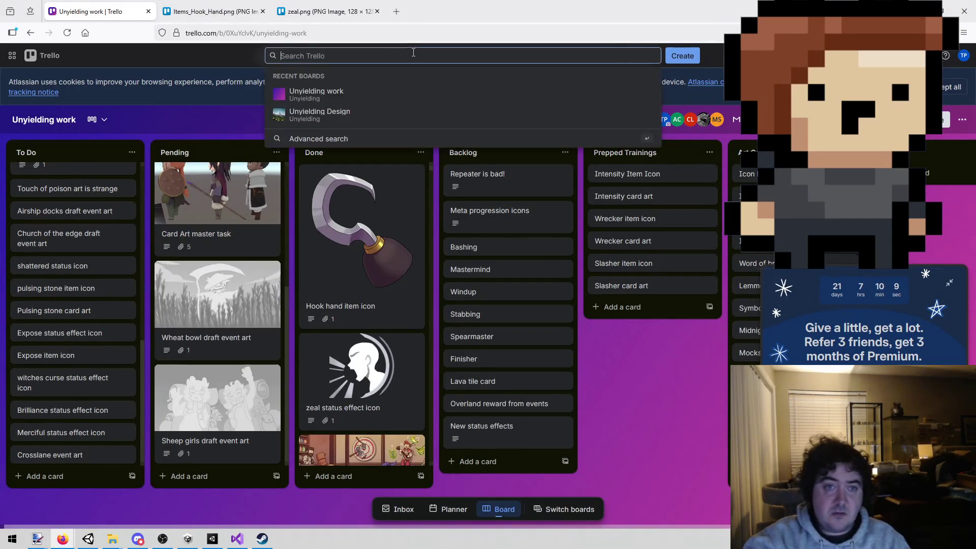
{"action": "type", "text": "mana"}
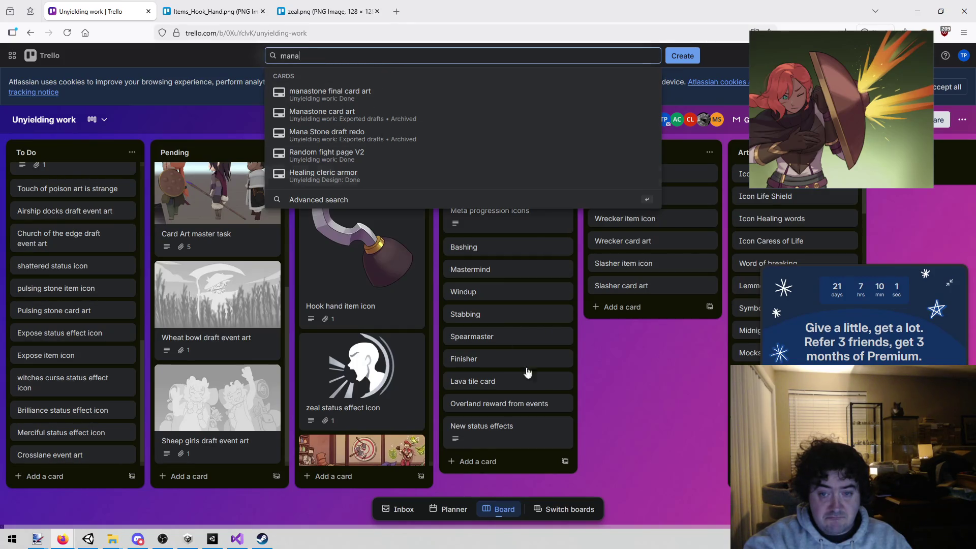
{"action": "left_click", "coordinate": [652, 394]}
{"action": "scroll", "coordinate": [72, 244], "scroll_direction": "up", "scroll_amount": 5}
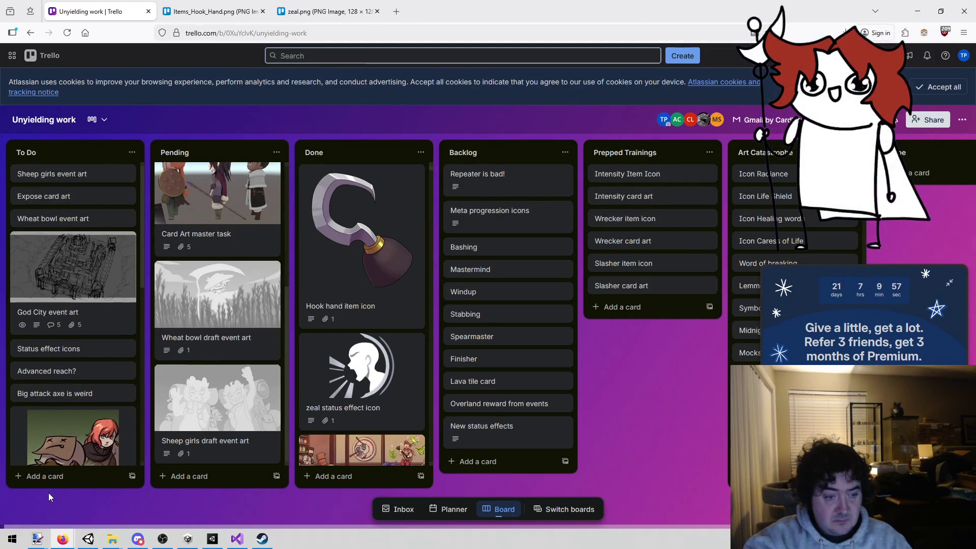
Add, then permanently delete, a stray 'Pulsing Stone' card; move pulsing stone item icon near the top.
{"action": "left_click", "coordinate": [44, 478]}
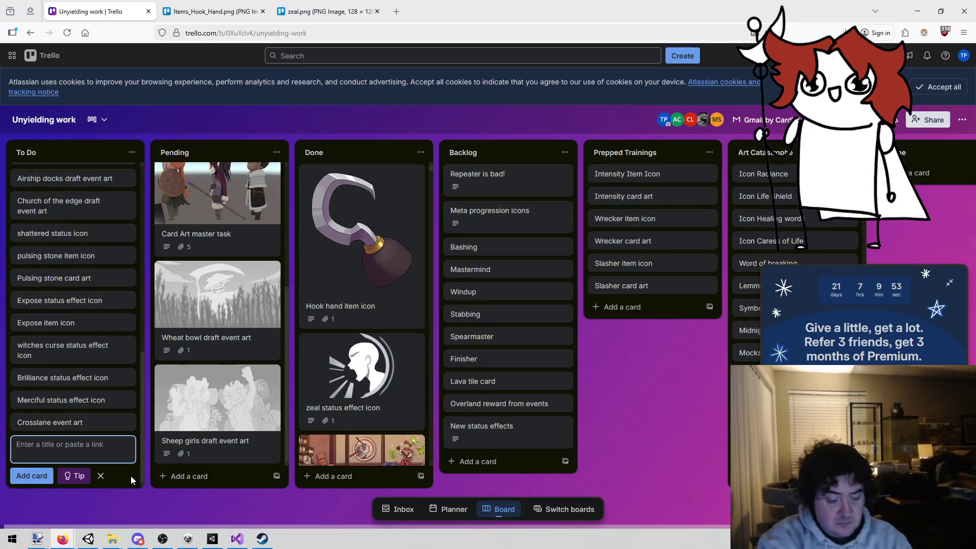
{"action": "type", "text": "Pulsing Stone"}
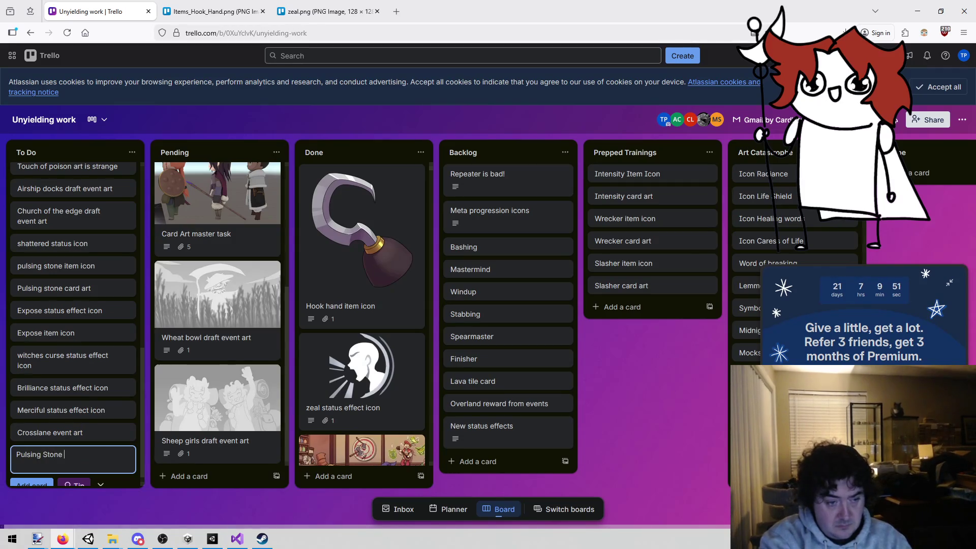
{"action": "left_click", "coordinate": [111, 505]}
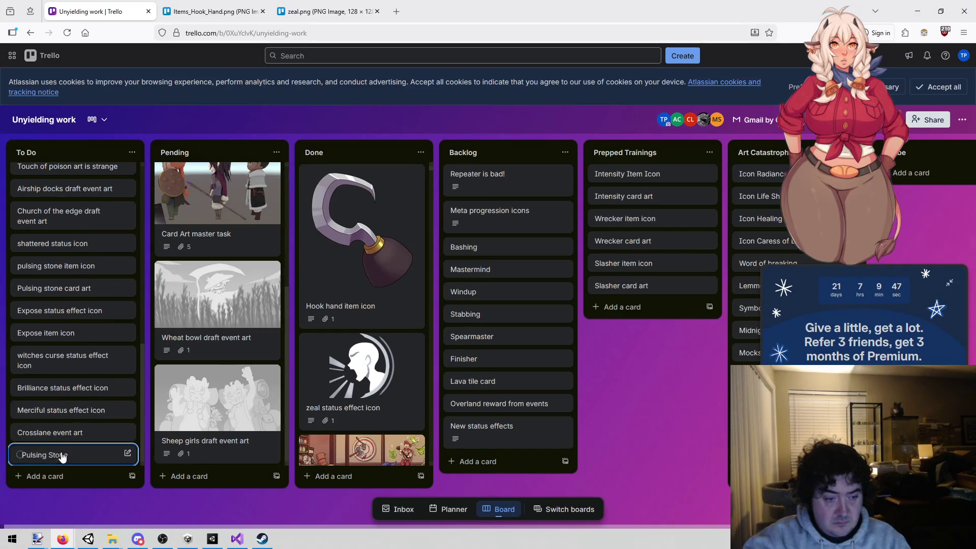
{"action": "left_click", "coordinate": [60, 453]}
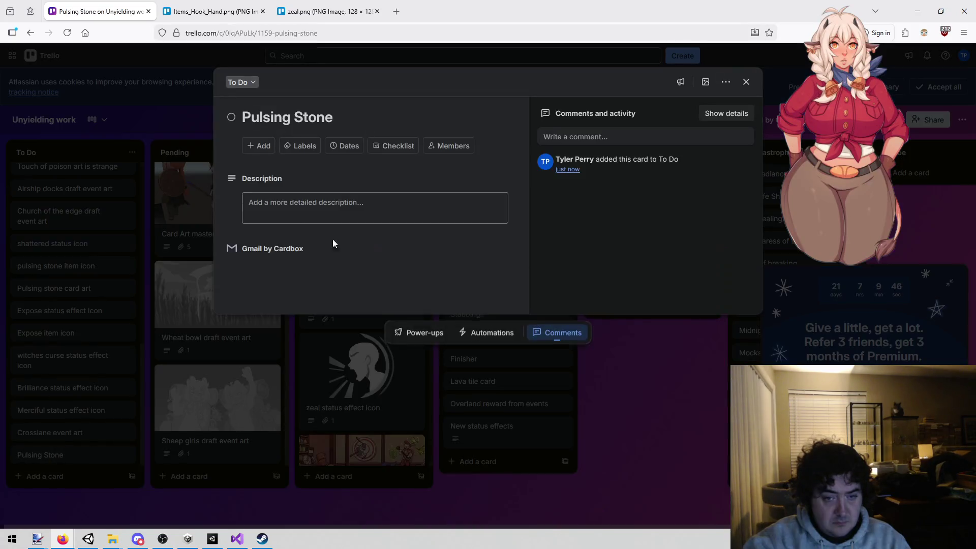
{"action": "left_click", "coordinate": [727, 83]}
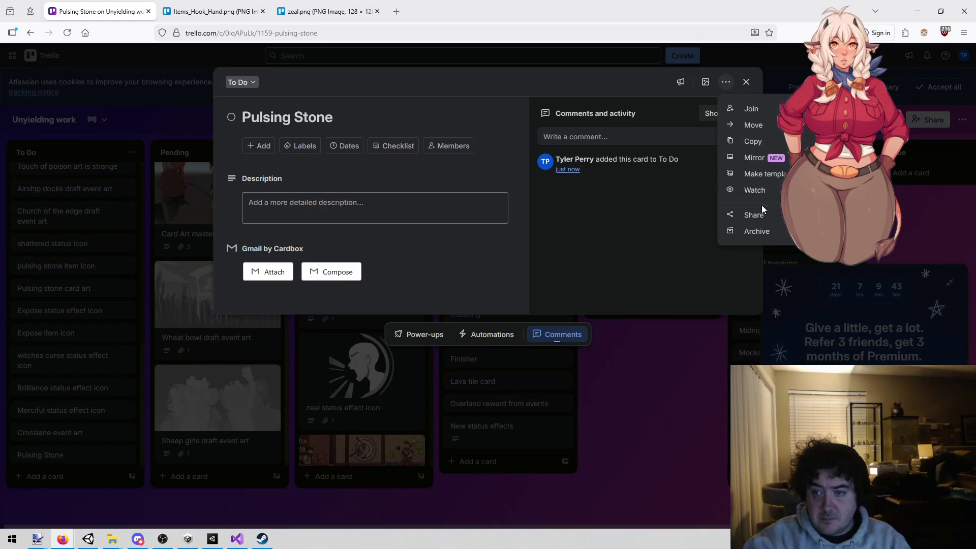
{"action": "left_click", "coordinate": [740, 237]}
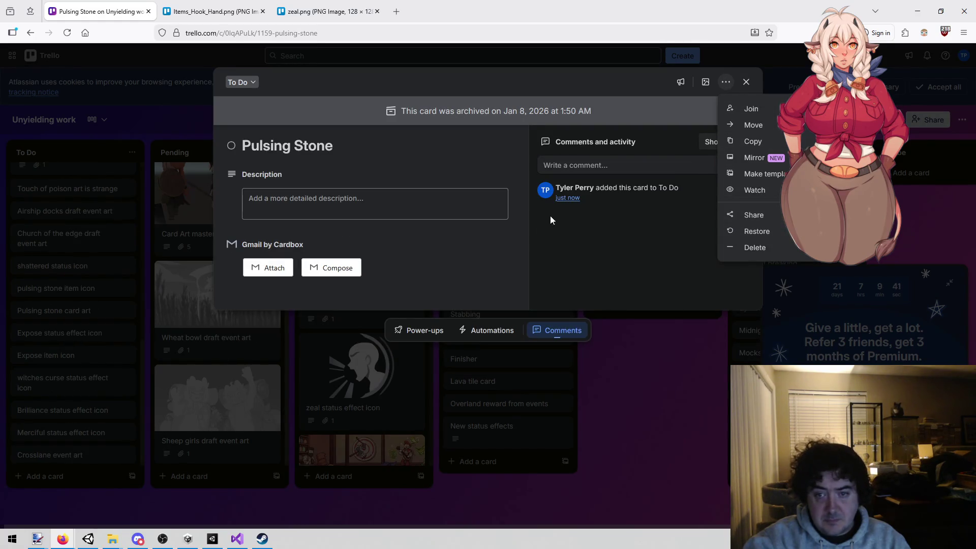
{"action": "left_click", "coordinate": [779, 247]}
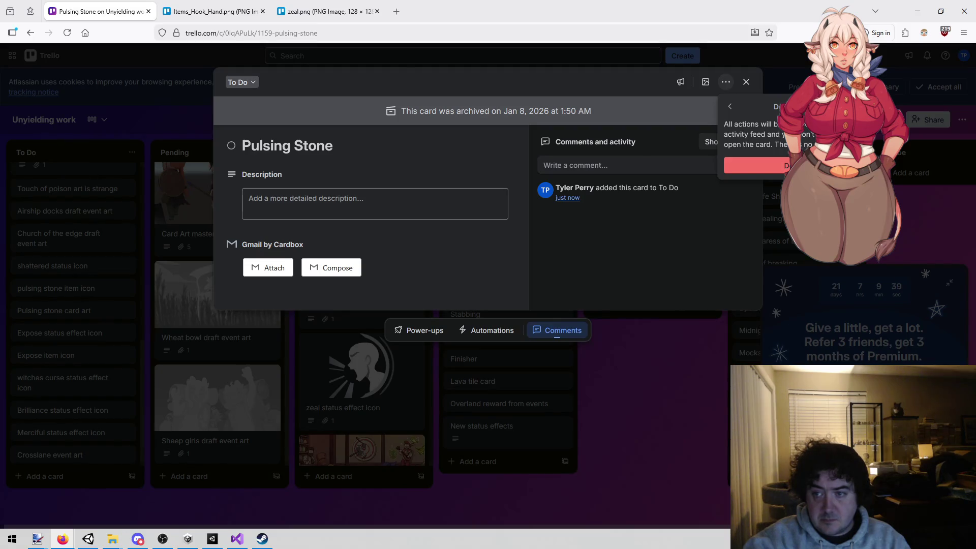
{"action": "left_click", "coordinate": [763, 165]}
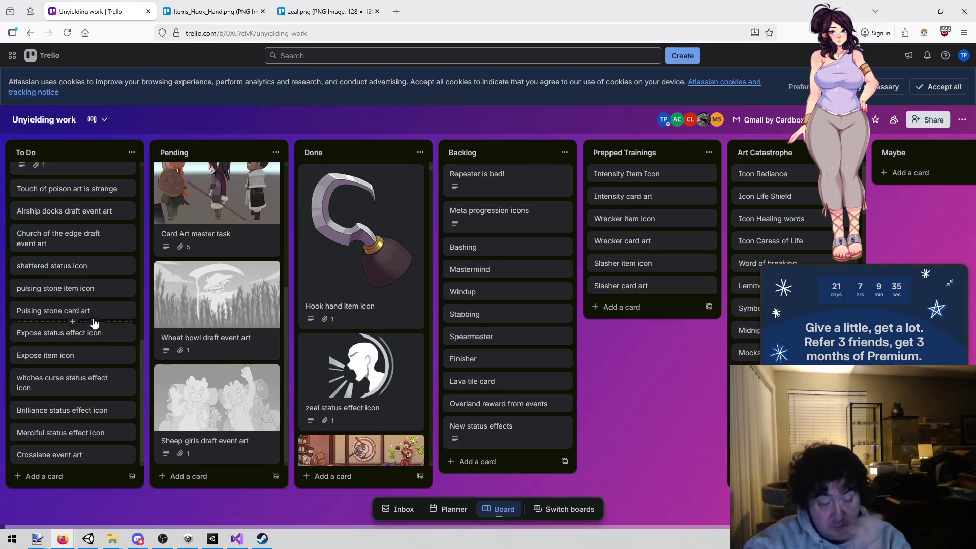
{"action": "mouse_move", "coordinate": [94, 322]}
{"action": "left_mouse_down"}
{"action": "mouse_move", "coordinate": [101, 84]}
{"action": "mouse_move", "coordinate": [81, 154]}
{"action": "mouse_move", "coordinate": [57, 543]}
{"action": "mouse_move", "coordinate": [73, 370]}
{"action": "mouse_move", "coordinate": [92, 364]}
{"action": "left_mouse_up"}
{"action": "mouse_move", "coordinate": [85, 300]}
{"action": "left_mouse_down"}
{"action": "mouse_move", "coordinate": [113, 123]}
{"action": "mouse_move", "coordinate": [97, 81]}
{"action": "mouse_move", "coordinate": [81, 250]}
{"action": "mouse_move", "coordinate": [87, 246]}
{"action": "left_mouse_up"}
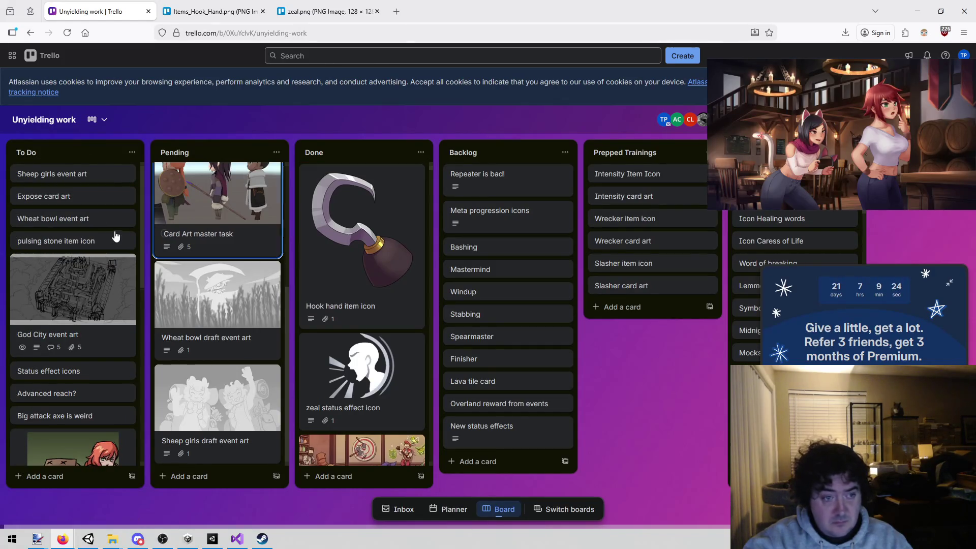
Write the item-icon description on the pulsing stone item icon card.
{"action": "left_click", "coordinate": [87, 243]}
{"action": "left_click", "coordinate": [325, 214]}
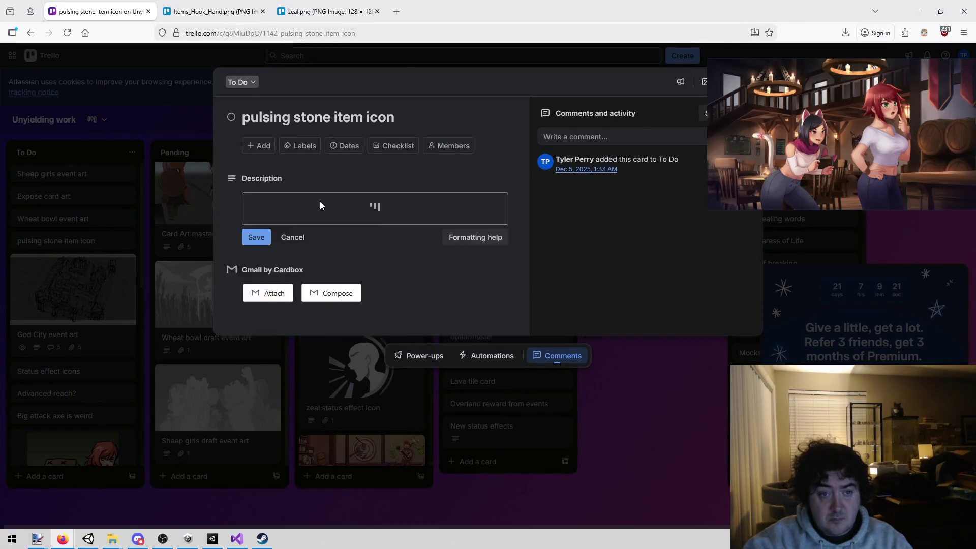
{"action": "type", "text": "An item icon for Pulsing Ston"}
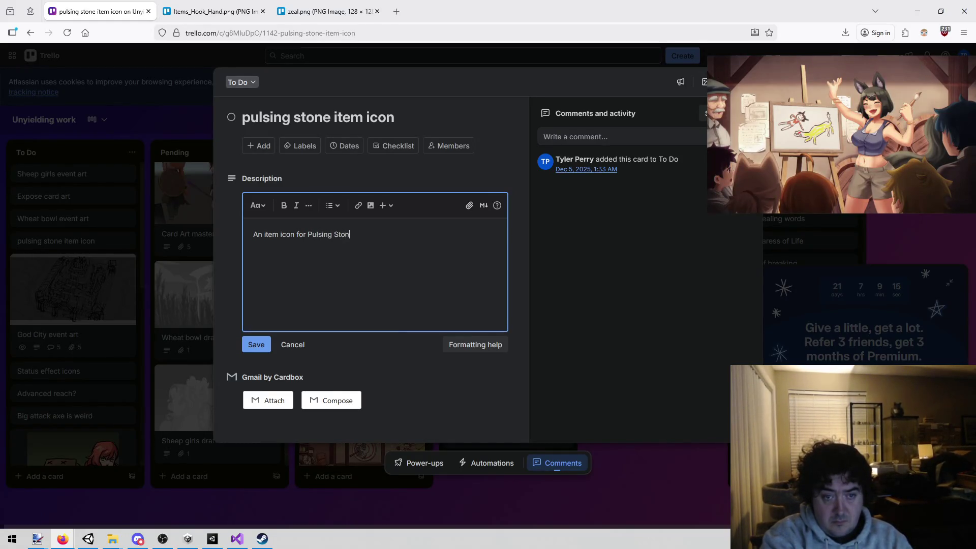
{"action": "type", "text": ".  It's an upgrade to manastone."}
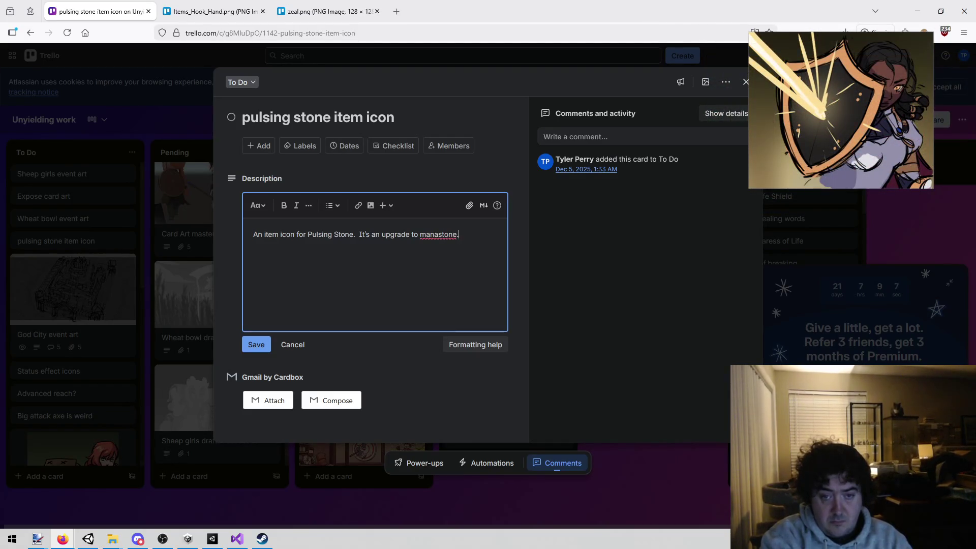
{"action": "key", "text": "BackSpace"}
{"action": "type", "text": "See attached a"}
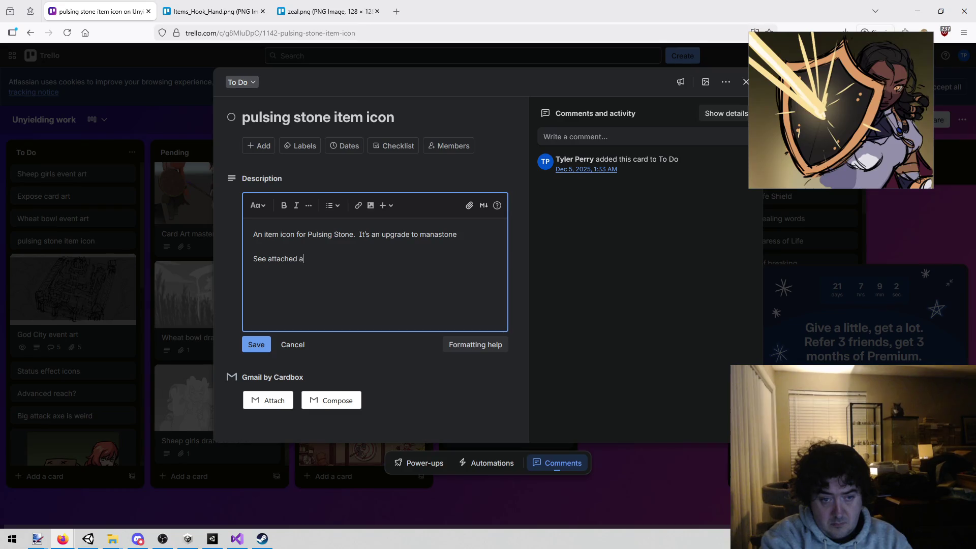
{"action": "type", "text": "rt"}
{"action": "key", "text": "Return"}
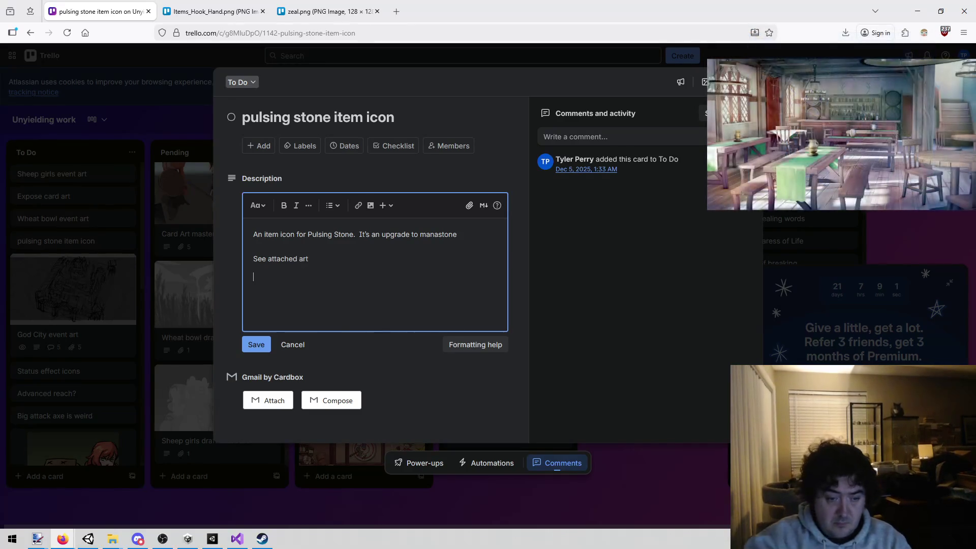
Reveal Manastone.png in Explorer from Unity, drag it onto the card as an attachment, and save.
{"action": "left_click", "coordinate": [219, 543]}
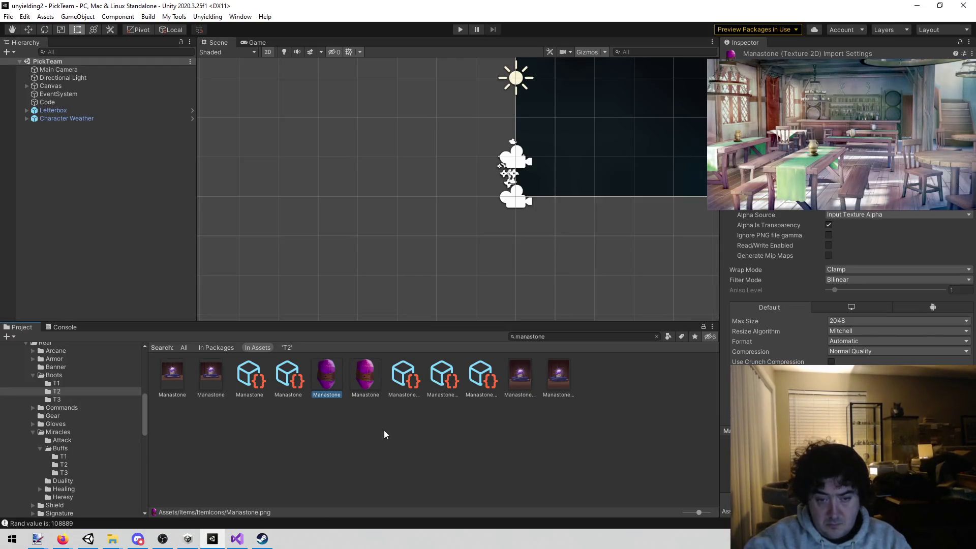
{"action": "right_click", "coordinate": [329, 382]}
{"action": "left_click", "coordinate": [380, 124]}
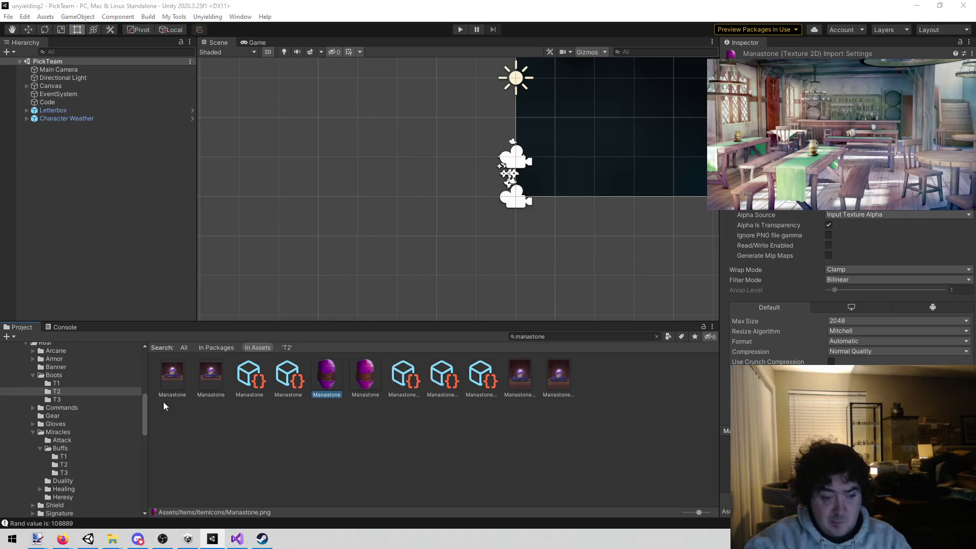
{"action": "mouse_move", "coordinate": [63, 537]}
{"action": "left_click", "coordinate": [148, 496]}
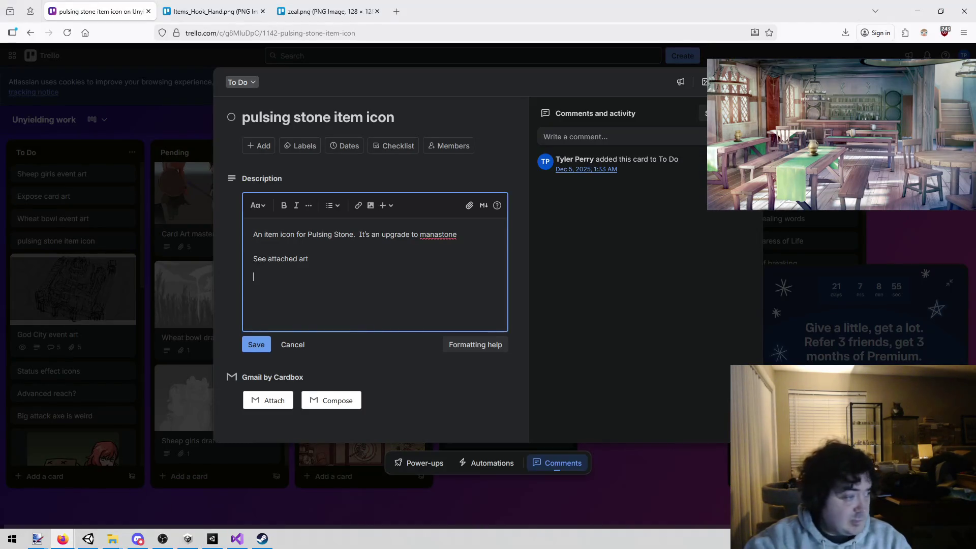
{"action": "left_click_drag", "start_coordinate": [148, 496], "coordinate": [422, 276]}
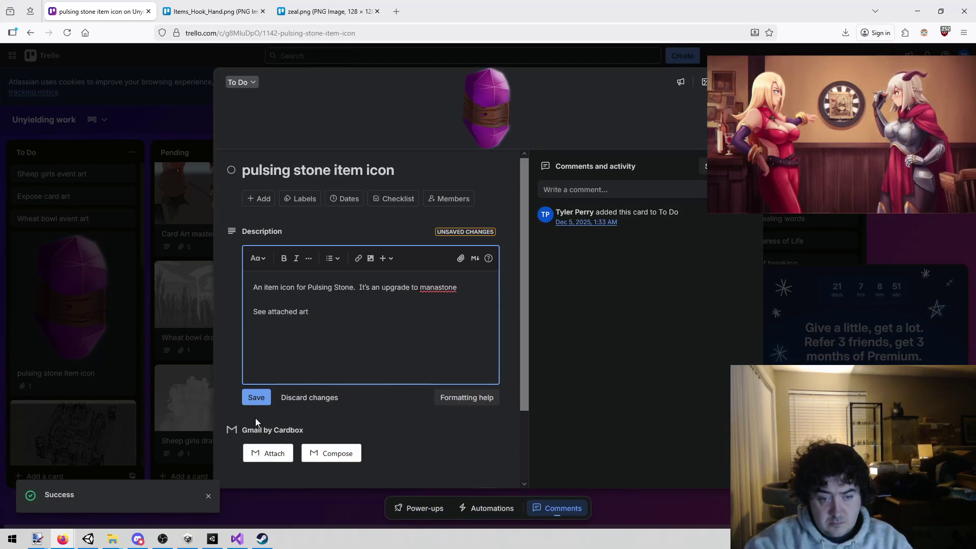
{"action": "left_click", "coordinate": [255, 398]}
{"action": "left_click", "coordinate": [146, 341]}
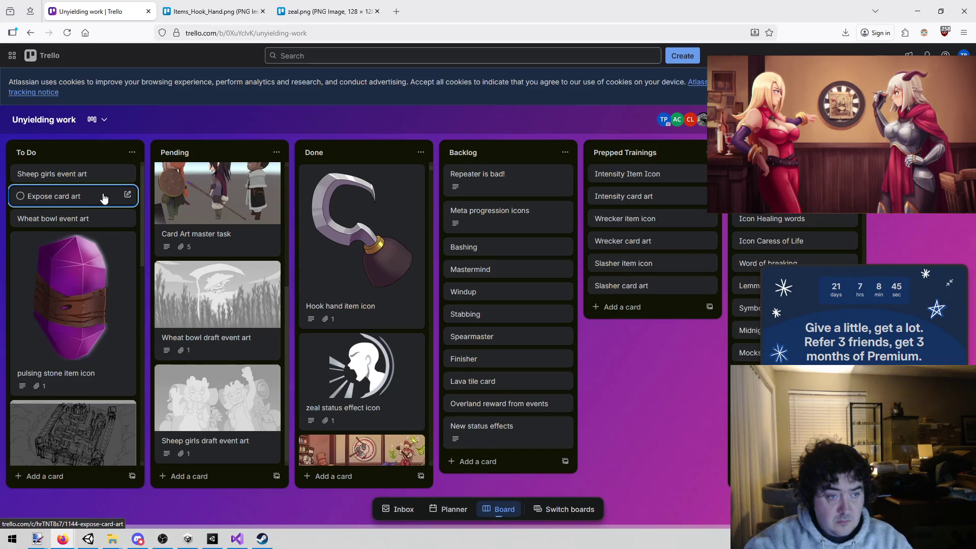
Drag Expose card art below Expose item icon in To Do, then return to Unity's asset search.
{"action": "mouse_move", "coordinate": [104, 197]}
{"action": "left_mouse_down"}
{"action": "mouse_move", "coordinate": [94, 467]}
{"action": "mouse_move", "coordinate": [96, 337]}
{"action": "left_mouse_up"}
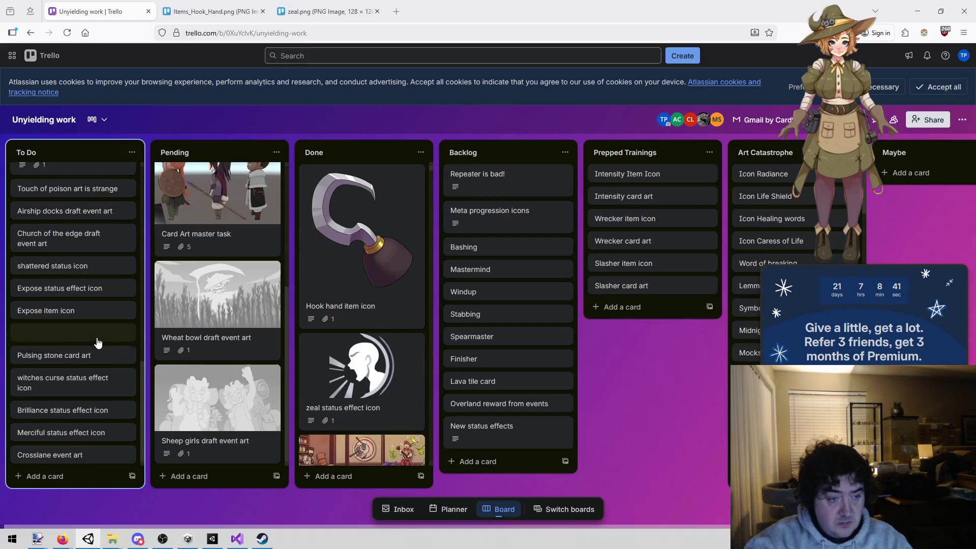
{"action": "scroll", "coordinate": [94, 366], "scroll_direction": "up", "scroll_amount": 5}
{"action": "scroll", "coordinate": [93, 356], "scroll_direction": "down", "scroll_amount": 5}
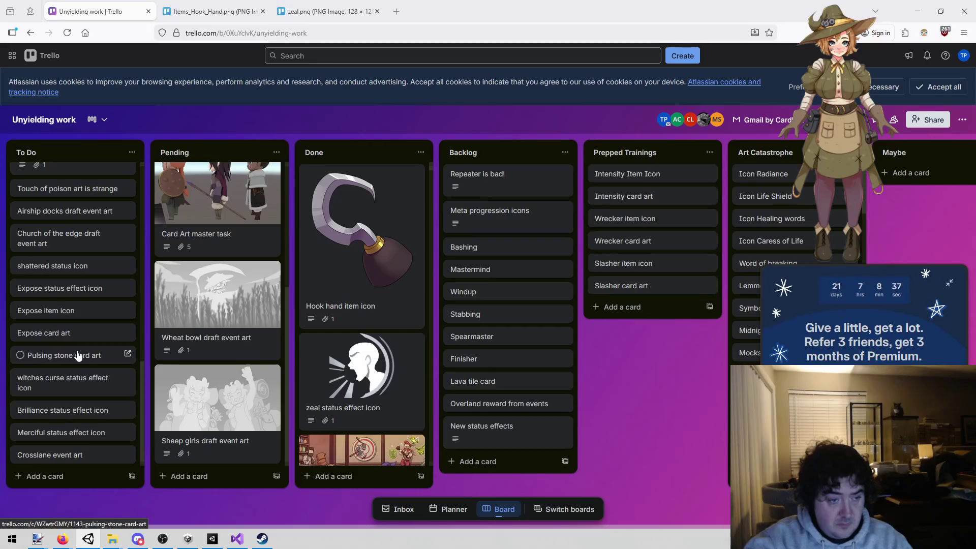
{"action": "scroll", "coordinate": [78, 356], "scroll_direction": "up", "scroll_amount": 10}
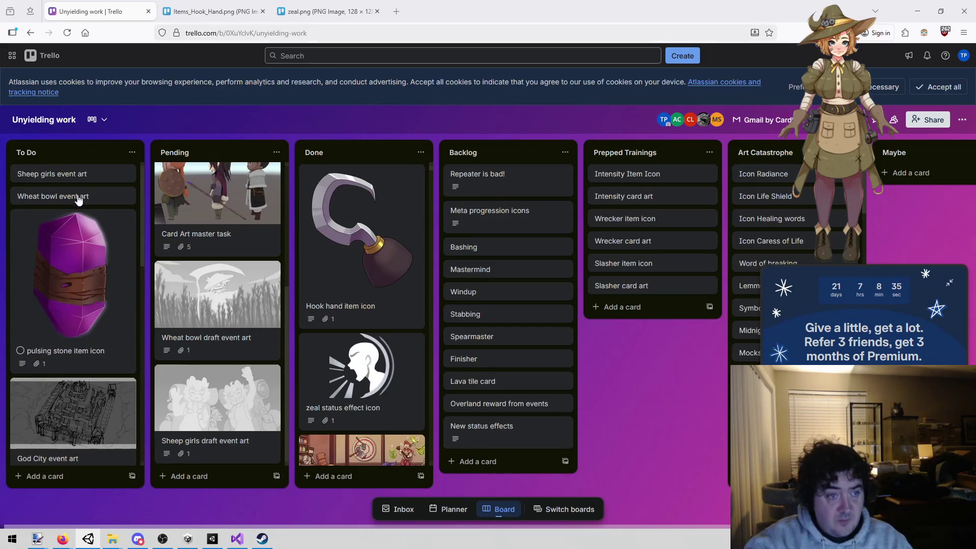
{"action": "scroll", "coordinate": [69, 260], "scroll_direction": "down", "scroll_amount": 10}
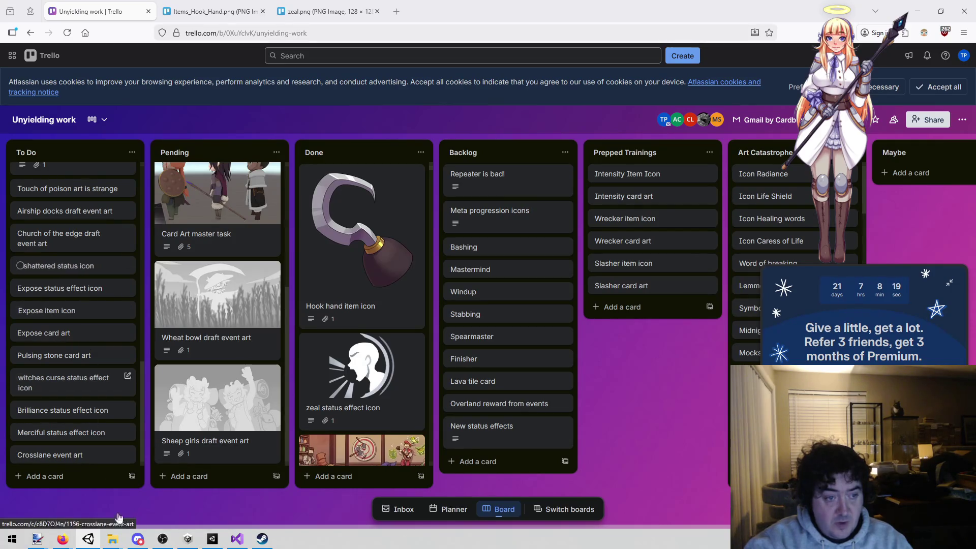
{"action": "left_click", "coordinate": [212, 539]}
{"action": "left_click", "coordinate": [555, 337]}
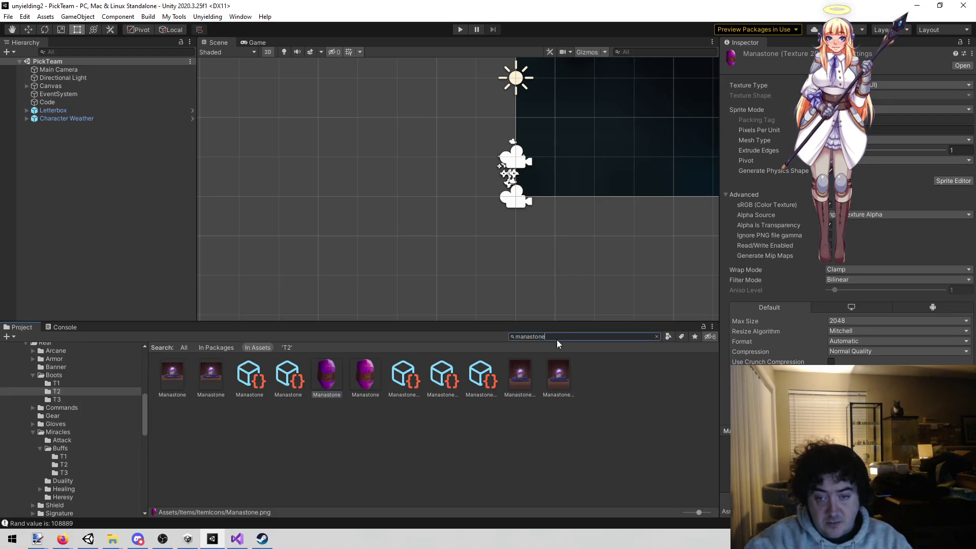
Search Unity's Project for 'expose', inspect the Expose card asset's properties, then return to Trello.
{"action": "key", "text": "BackSpace"}
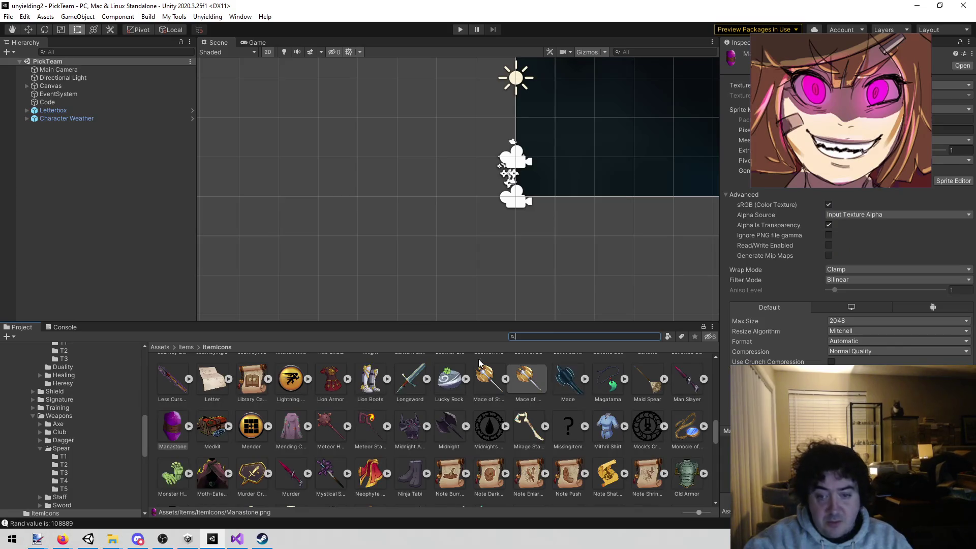
{"action": "type", "text": "expose"}
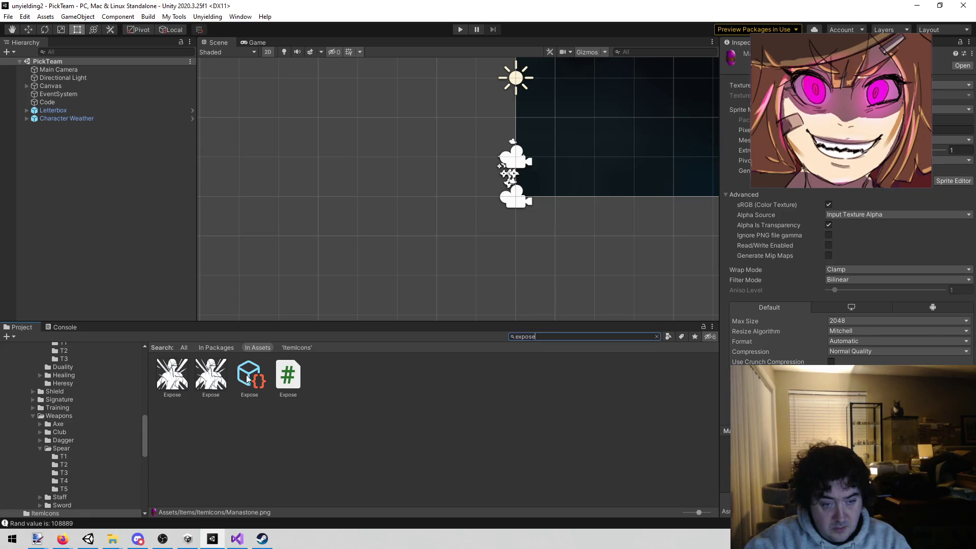
{"action": "left_click", "coordinate": [221, 372]}
{"action": "left_click", "coordinate": [254, 375]}
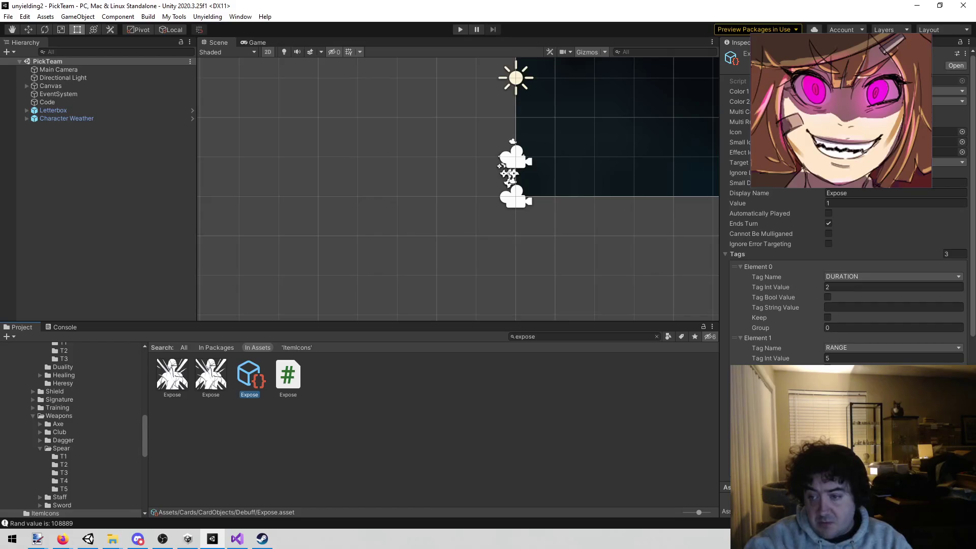
{"action": "scroll", "coordinate": [886, 358], "scroll_direction": "down", "scroll_amount": 3}
{"action": "scroll", "coordinate": [892, 347], "scroll_direction": "down", "scroll_amount": 4}
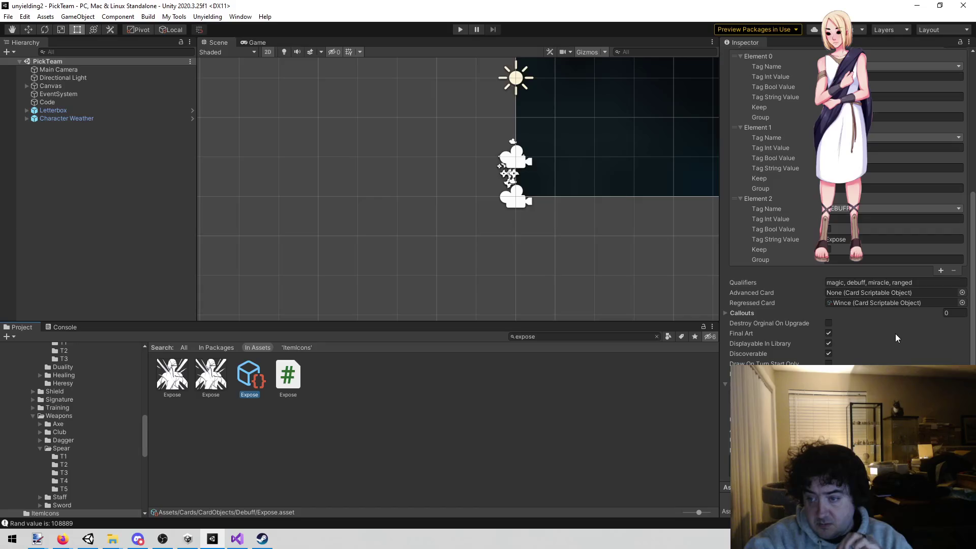
{"action": "scroll", "coordinate": [897, 338], "scroll_direction": "up", "scroll_amount": 7}
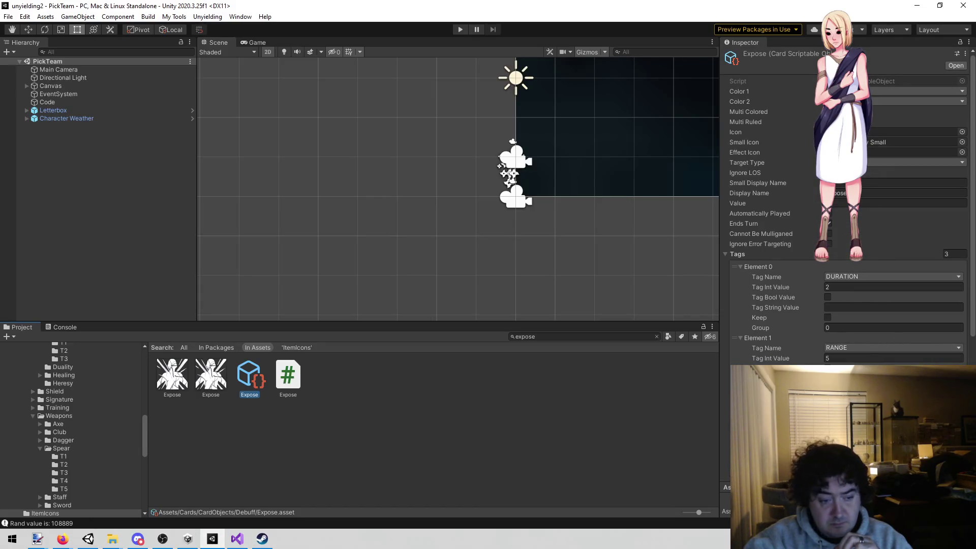
{"action": "mouse_move", "coordinate": [61, 541]}
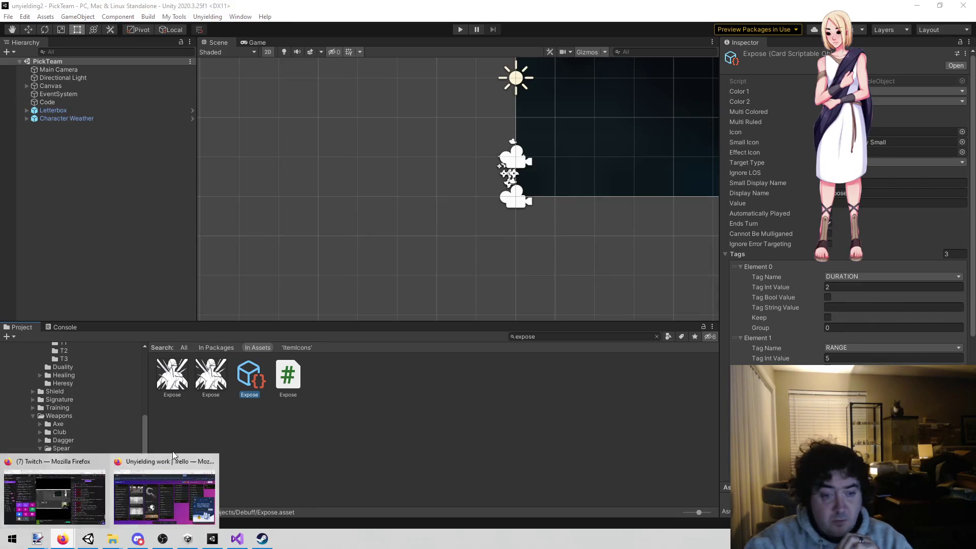
{"action": "left_click", "coordinate": [148, 480]}
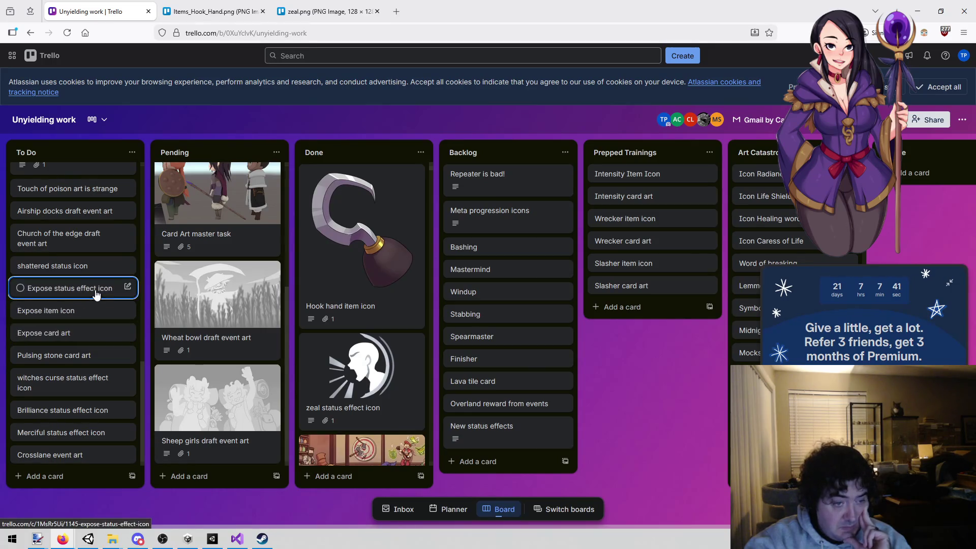
Move Expose status effect icon to the top of To Do and open Status effect icons via a 'vuln' search.
{"action": "mouse_move", "coordinate": [94, 288]}
{"action": "left_mouse_down"}
{"action": "mouse_move", "coordinate": [110, 88]}
{"action": "mouse_move", "coordinate": [96, 206]}
{"action": "left_mouse_up"}
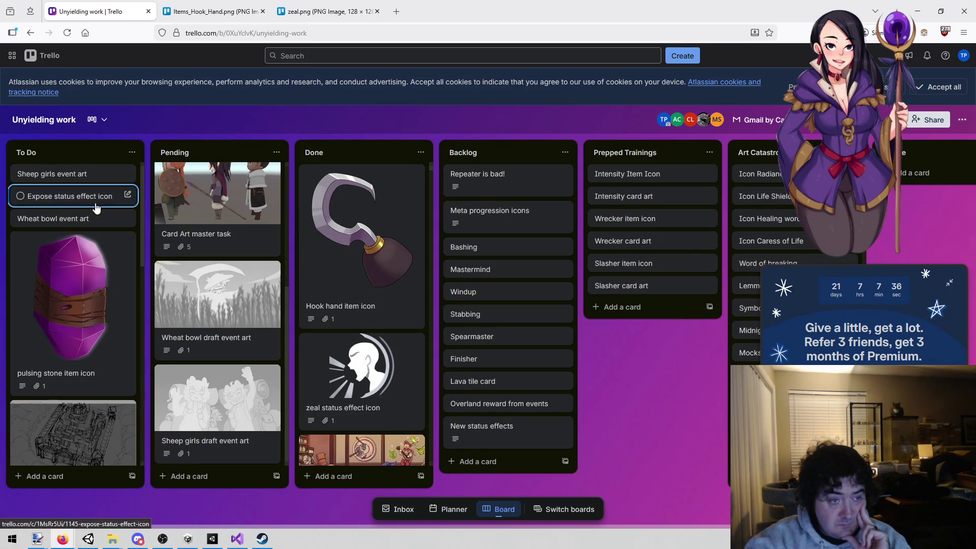
{"action": "left_click", "coordinate": [324, 53]}
{"action": "type", "text": "vuln"}
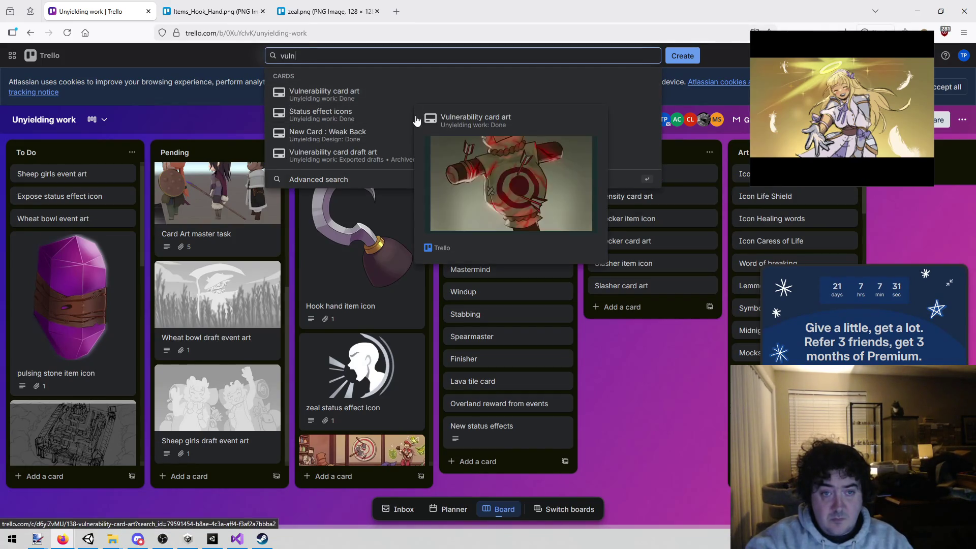
{"action": "left_click", "coordinate": [398, 121]}
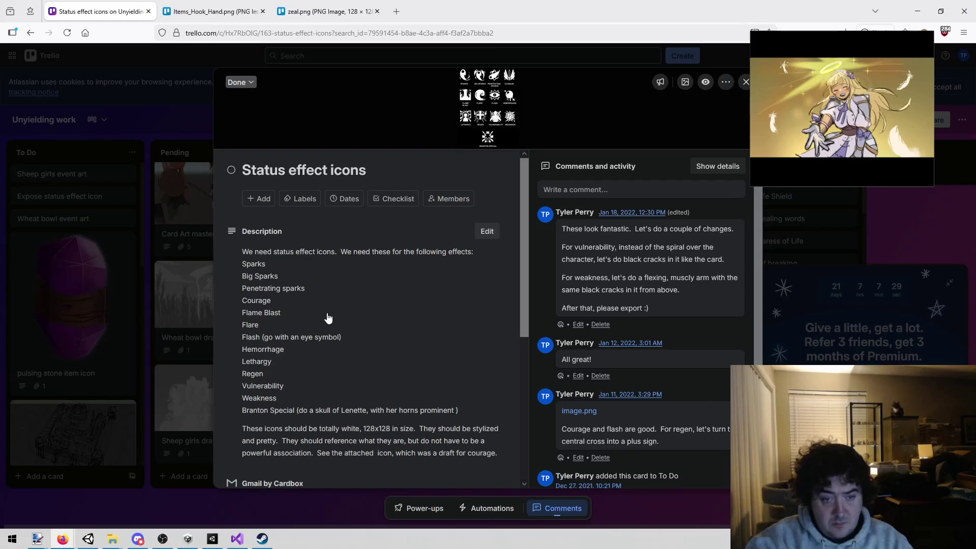
{"action": "scroll", "coordinate": [325, 325], "scroll_direction": "down", "scroll_amount": 3}
{"action": "scroll", "coordinate": [348, 330], "scroll_direction": "down", "scroll_amount": 2}
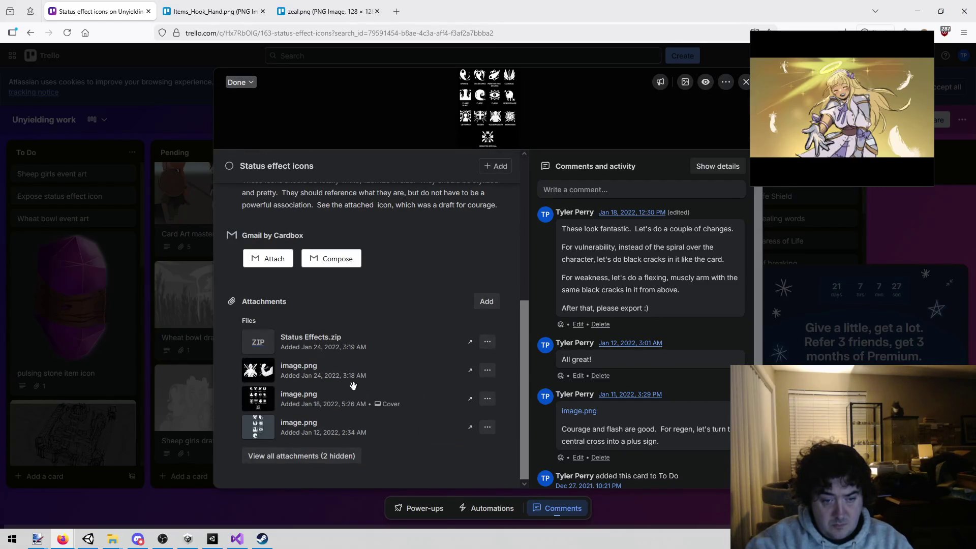
View the enlarged status effect icons sheet, then open the Expose status effect icon card.
{"action": "left_click", "coordinate": [262, 397]}
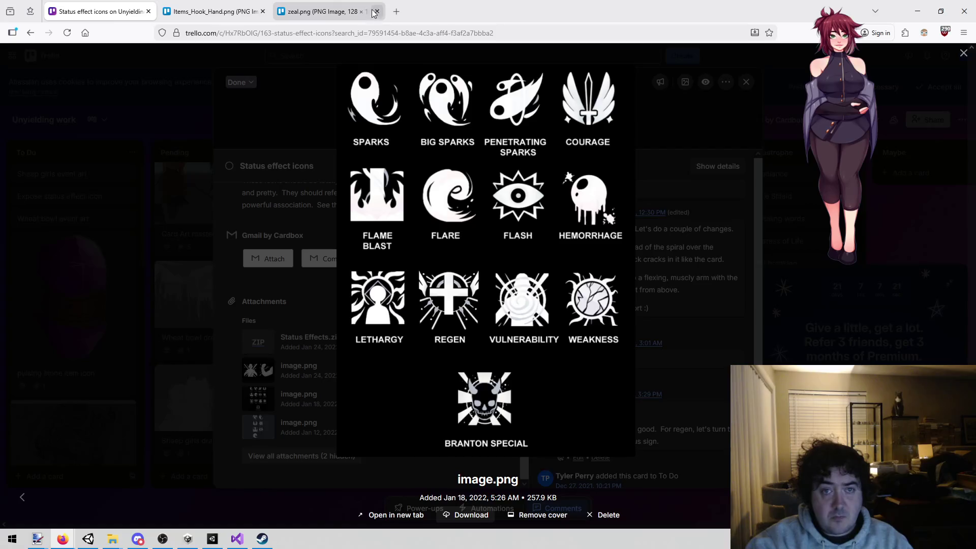
{"action": "left_click", "coordinate": [365, 25]}
{"action": "left_click", "coordinate": [286, 433]}
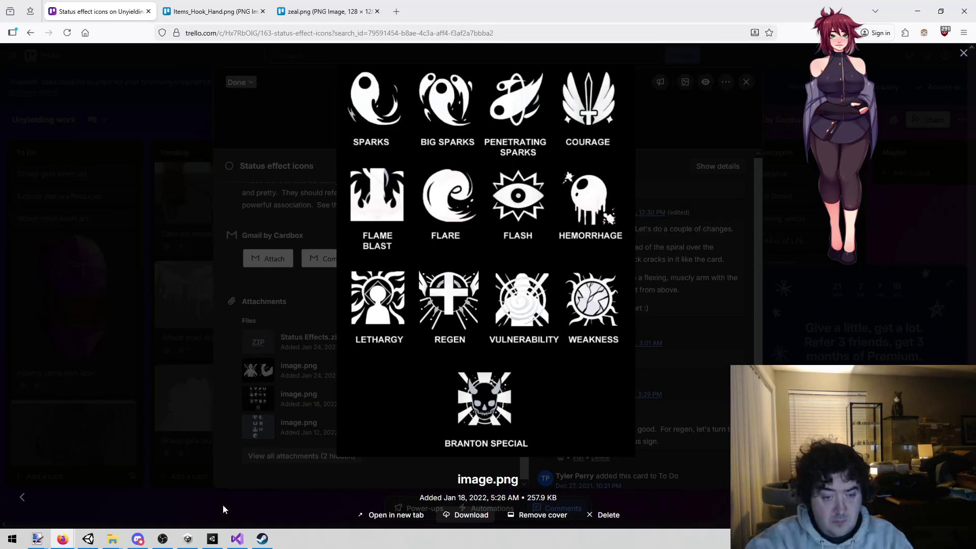
{"action": "left_click", "coordinate": [801, 263]}
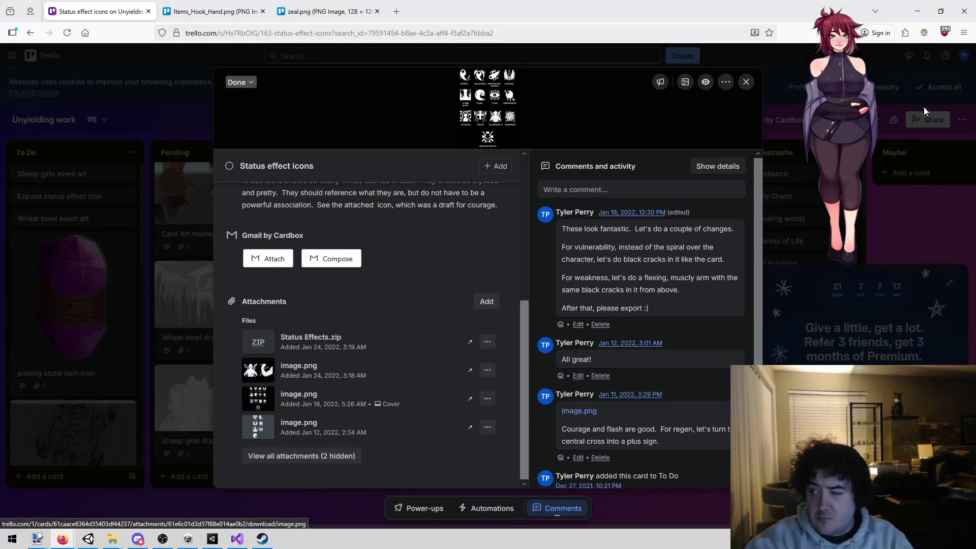
{"action": "left_click", "coordinate": [48, 291]}
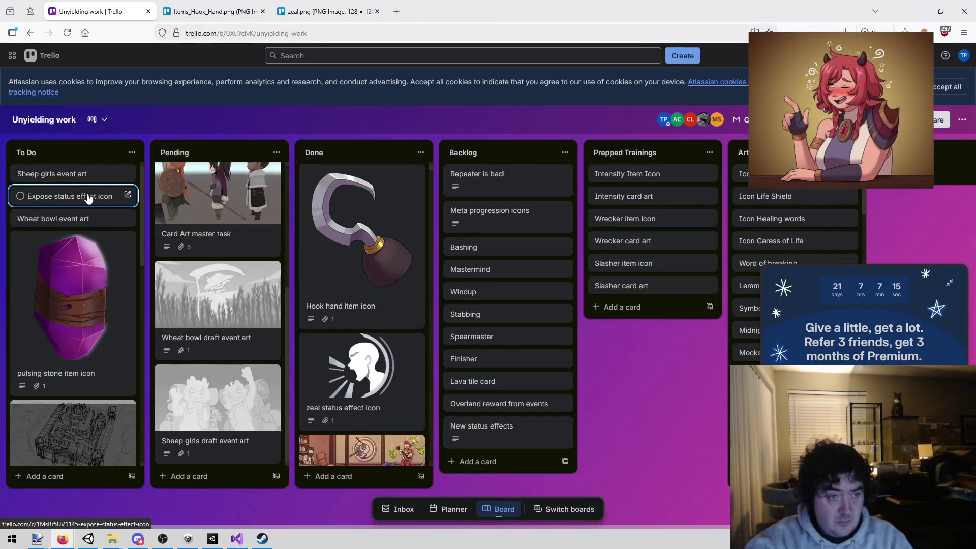
{"action": "left_click", "coordinate": [84, 197]}
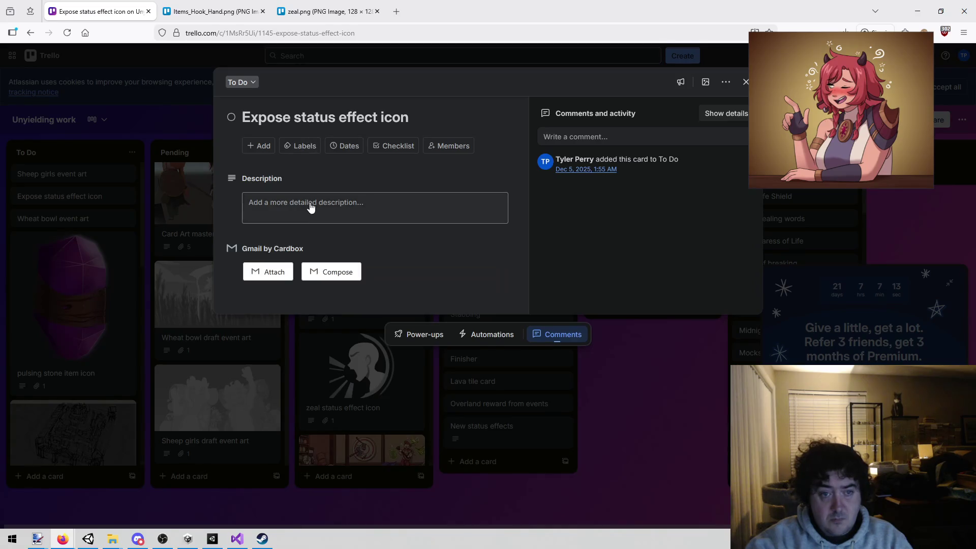
Begin the Expose card's description with 'Exposed status effect icon' and a line about a more vulnerable look.
{"action": "left_click", "coordinate": [311, 206]}
{"action": "type", "text": "Expose"}
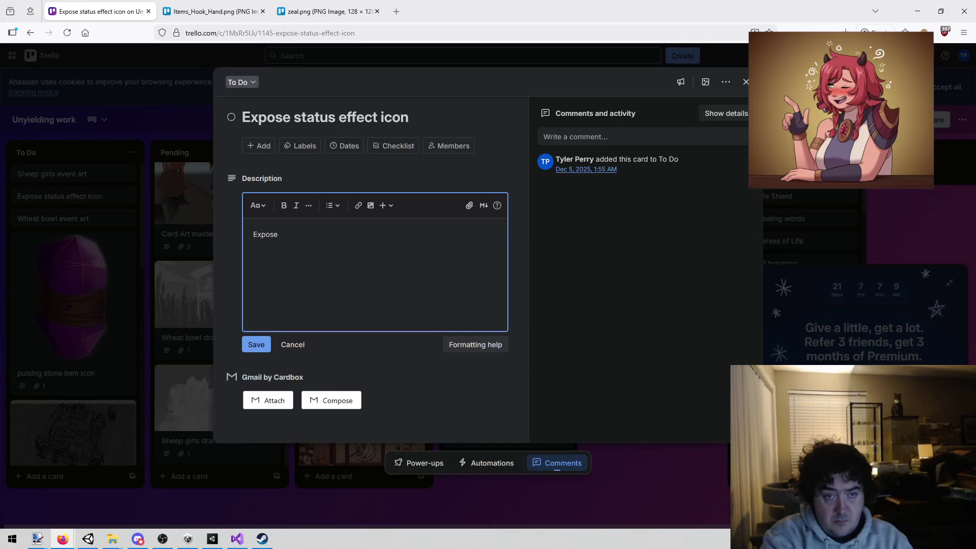
{"action": "type", "text": "d status effect"}
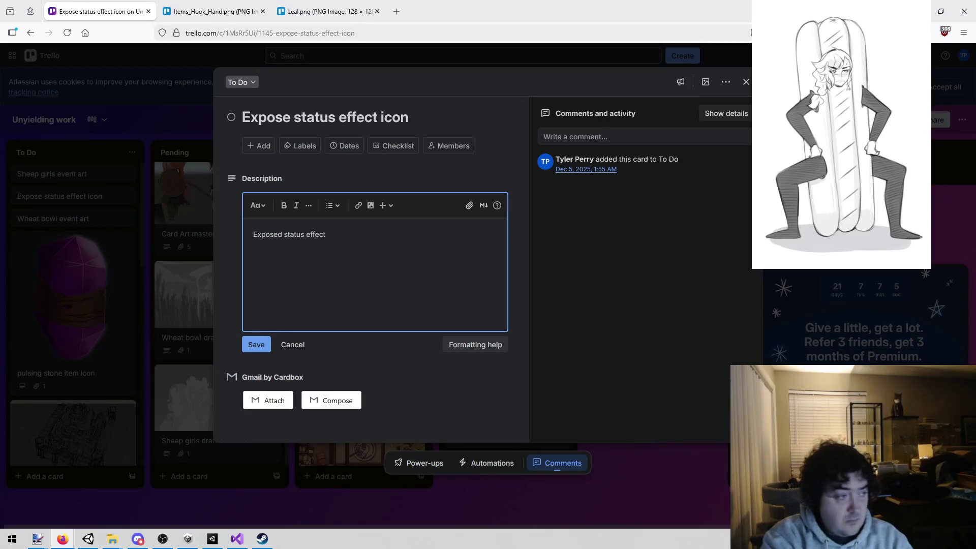
{"action": "type", "text": " icon"}
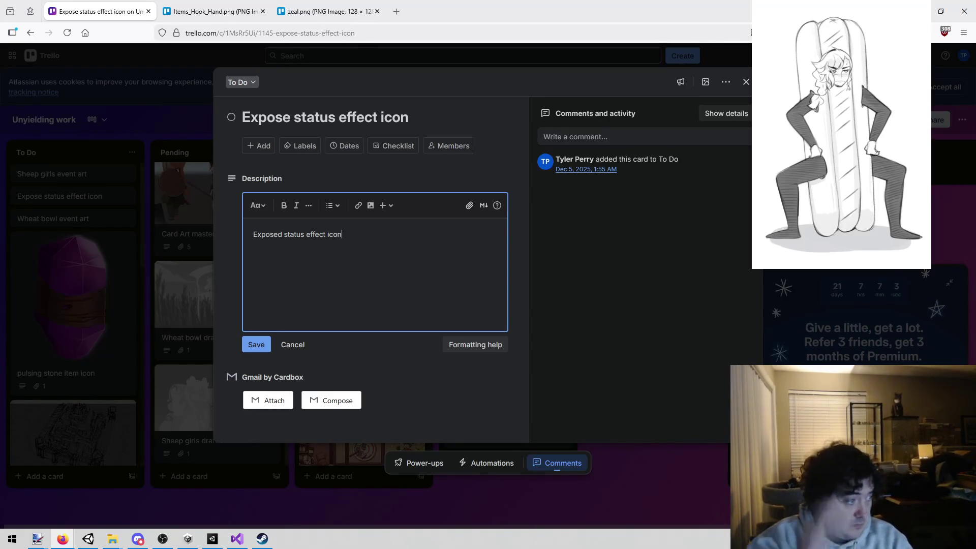
{"action": "key", "text": "Return"}
{"action": "key", "text": "Return"}
{"action": "type", "text": "It's an up"}
{"action": "type", "text": "vulnral"}
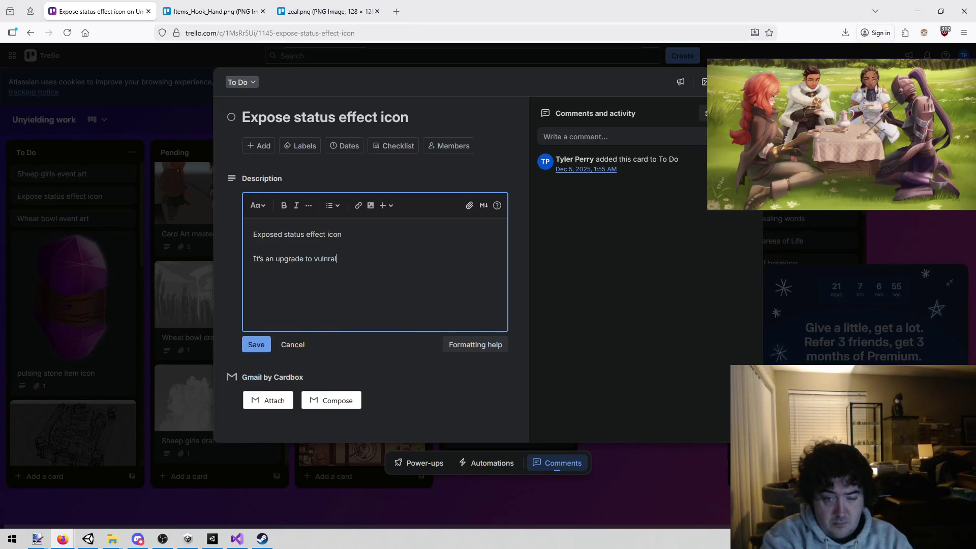
{"action": "type", "text": "MNake "}
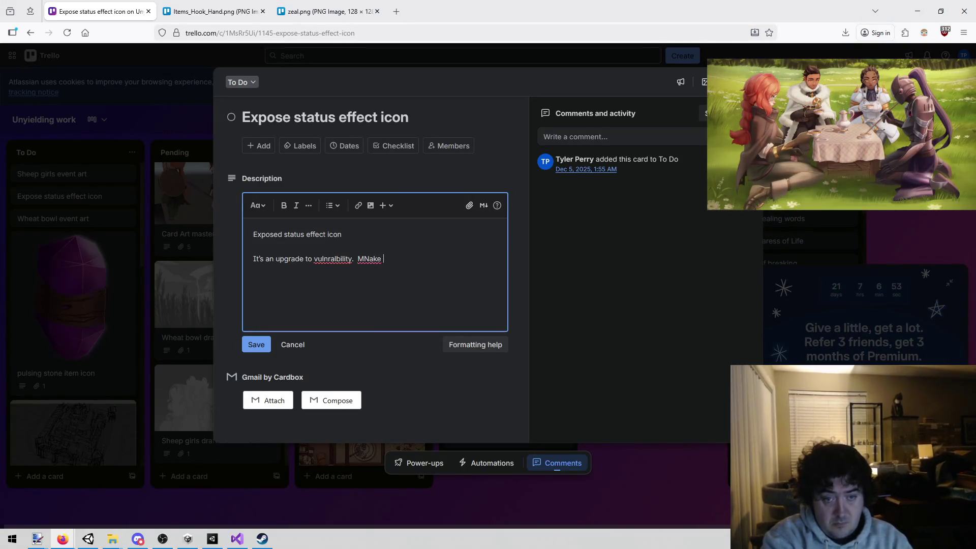
{"action": "key", "text": "BackSpace"}
{"action": "key", "text": "BackSpace"}
{"action": "key", "text": "BackSpace"}
{"action": "key", "text": "BackSpace"}
{"action": "key", "text": "BackSpace"}
{"action": "type", "text": "ake hte"}
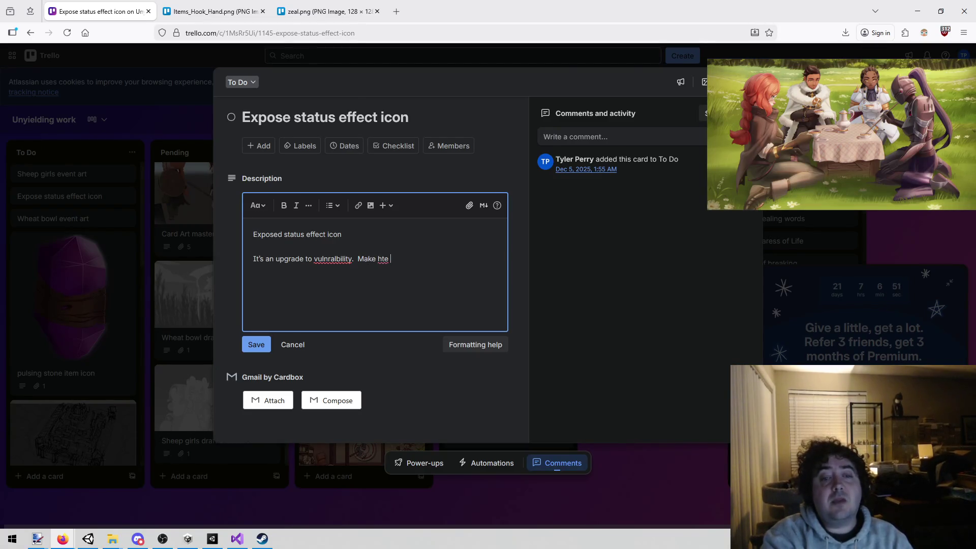
{"action": "key", "text": "BackSpace"}
{"action": "key", "text": "BackSpace"}
{"action": "key", "text": "BackSpace"}
{"action": "type", "text": "the "}
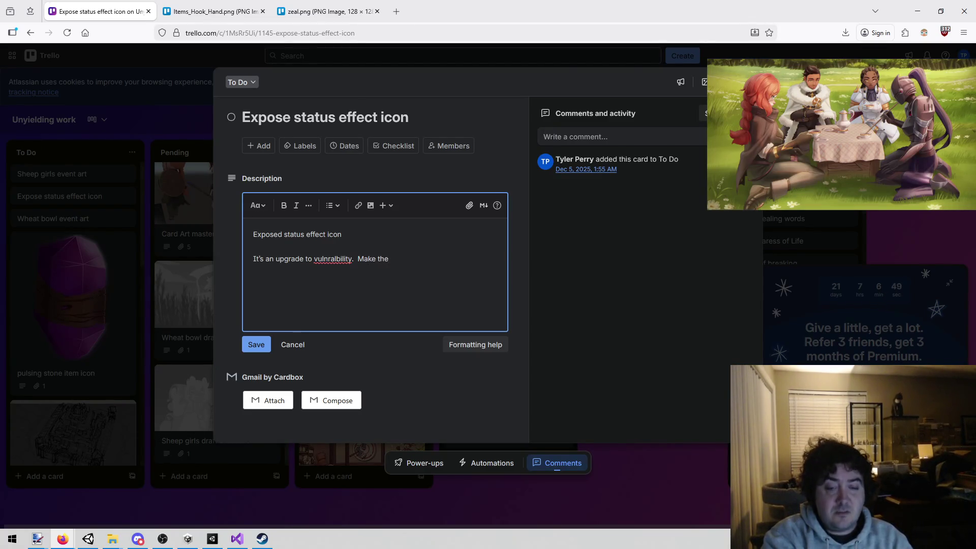
{"action": "type", "text": "icon look more e"}
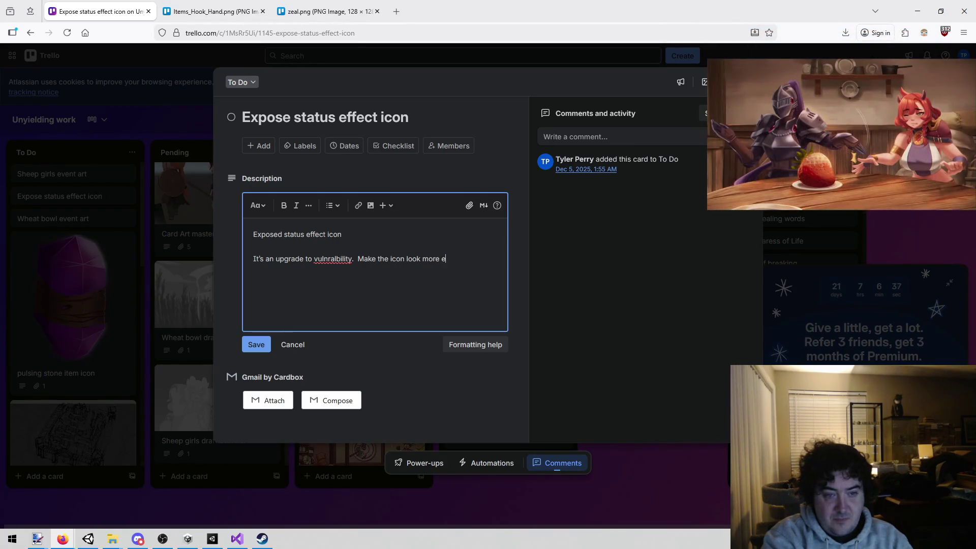
{"action": "key", "text": "BackSpace"}
{"action": "key", "text": "BackSpace"}
{"action": "key", "text": "BackSpace"}
{"action": "type", "text": "vulnrabil"}
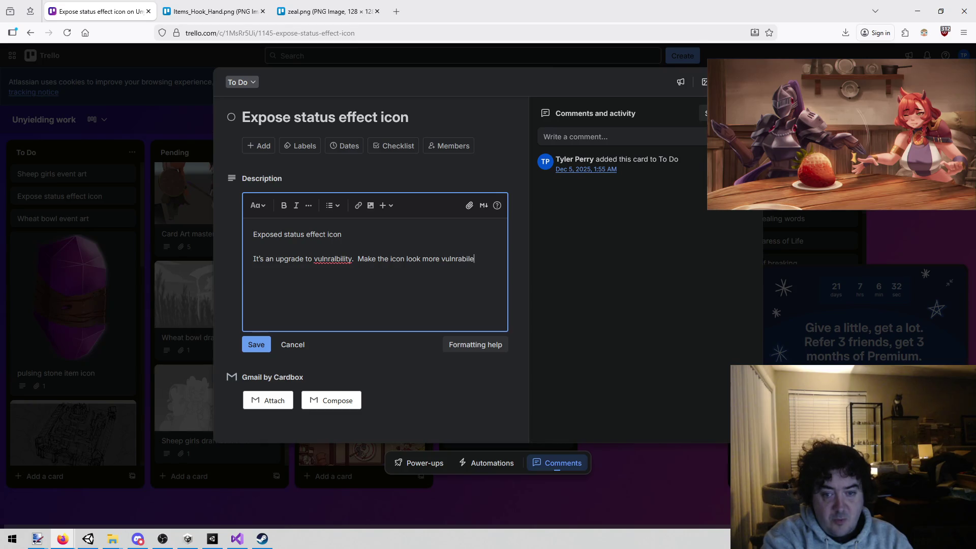
{"action": "key", "text": "BackSpace"}
{"action": "key", "text": "BackSpace"}
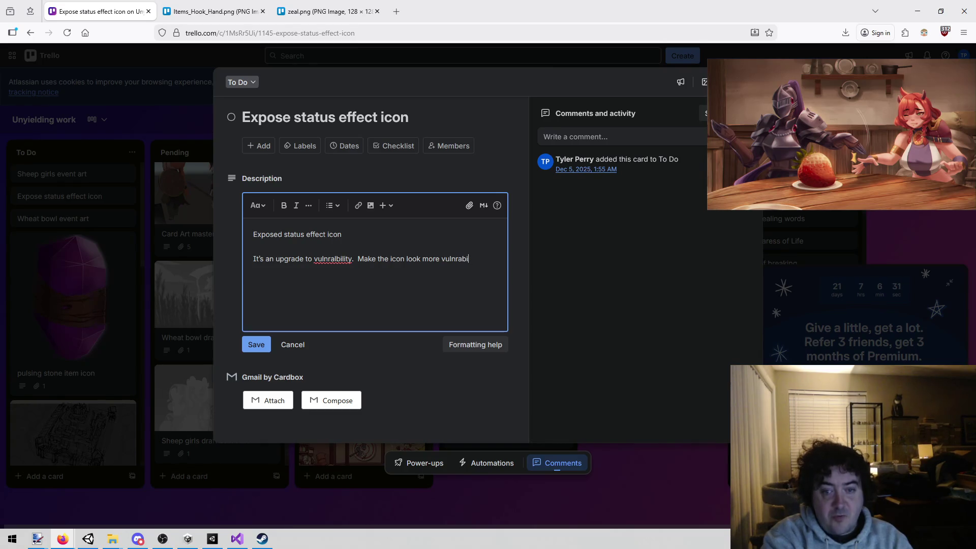
{"action": "type", "text": "lethat"}
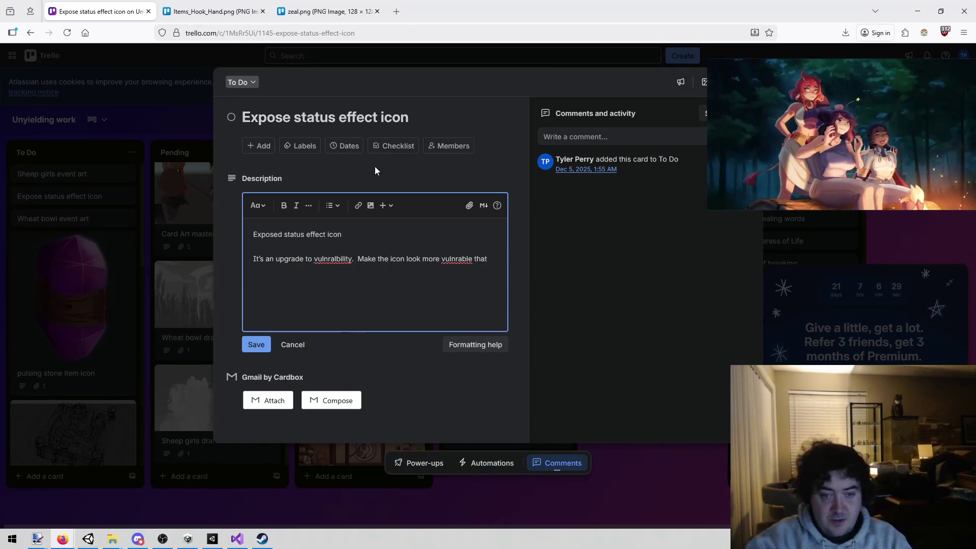
Correct the spellings to 'vulnerability' and 'vulnerable', then add 'able icon found here:'.
{"action": "right_click", "coordinate": [343, 259]}
{"action": "left_click", "coordinate": [385, 270]}
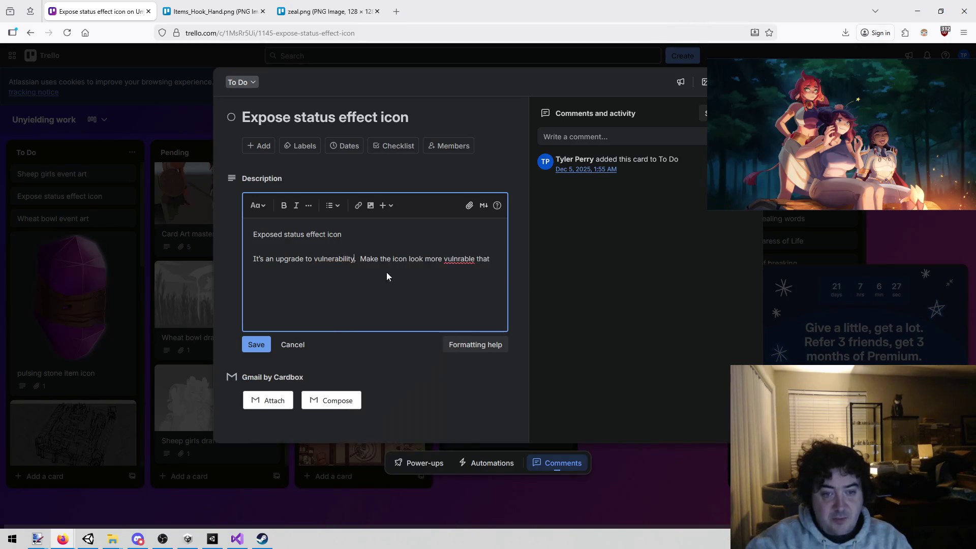
{"action": "right_click", "coordinate": [457, 260]}
{"action": "left_click", "coordinate": [475, 265]}
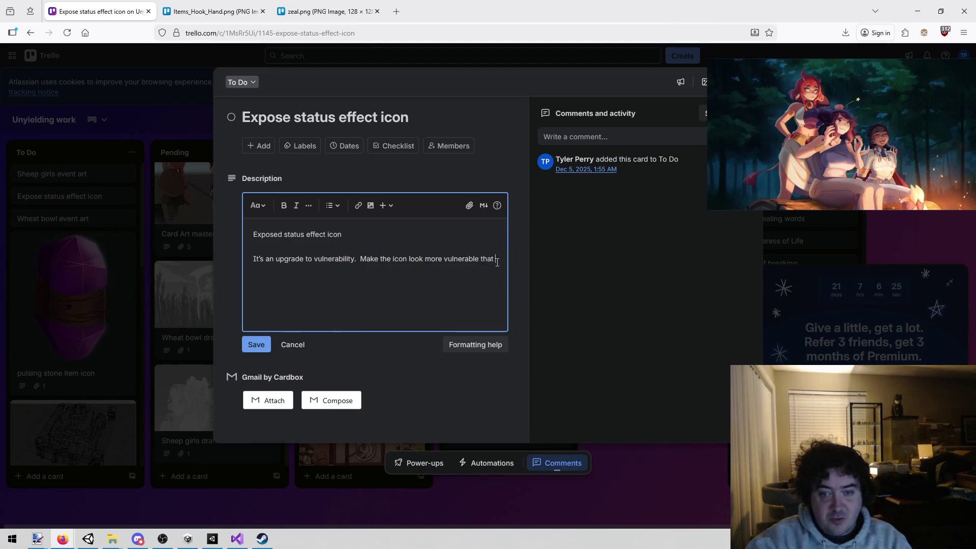
{"action": "key", "text": "BackSpace"}
{"action": "key", "text": "BackSpace"}
{"action": "key", "text": "BackSpace"}
{"action": "type", "text": "n the vulner"}
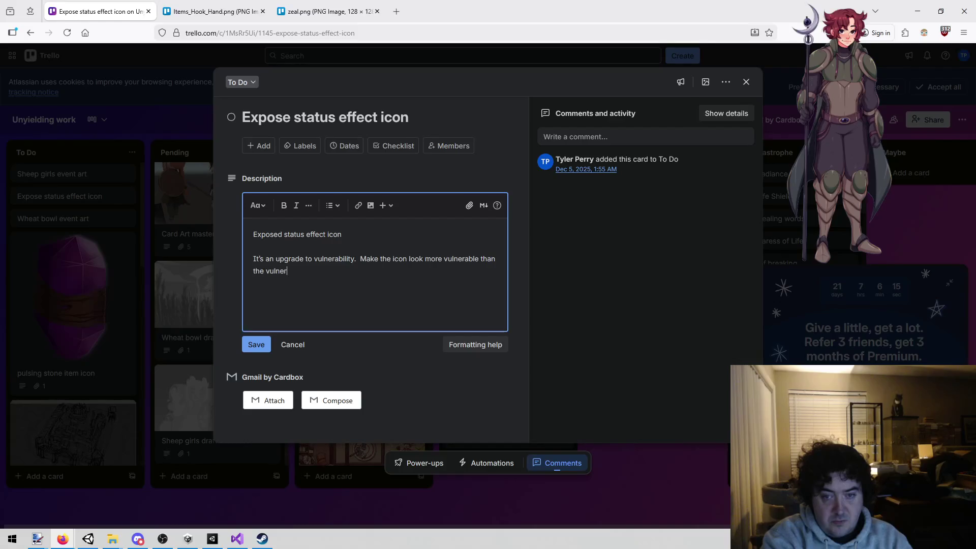
{"action": "type", "text": "able icon found here"}
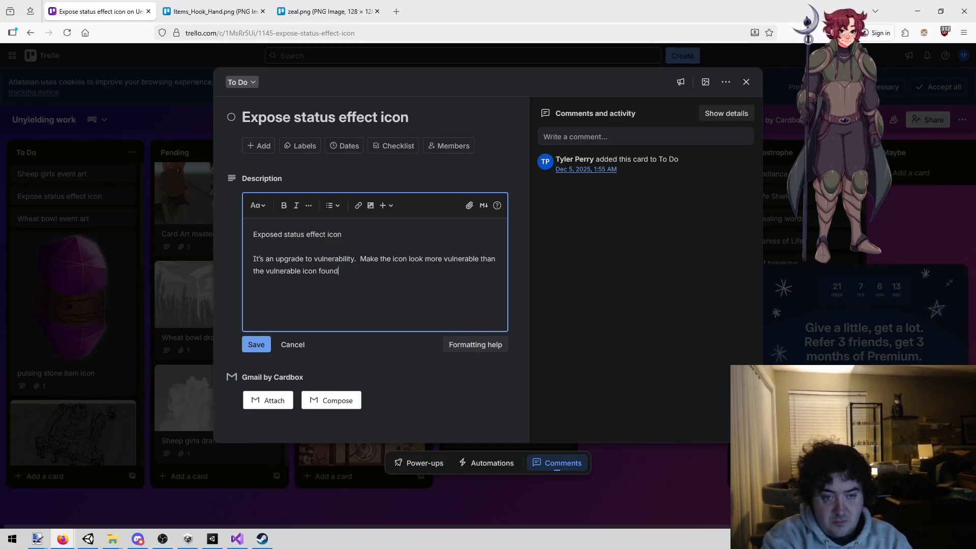
{"action": "type", "text": ":"}
Paste the status effect icons card link, save the description and close the card.
{"action": "type", "text": "https://trello.com/c/Hx7RbOIG/163-status-effect-icons?search_id=79591454-b8ae-4c3a-aff4-f3af2a7bbba2"}
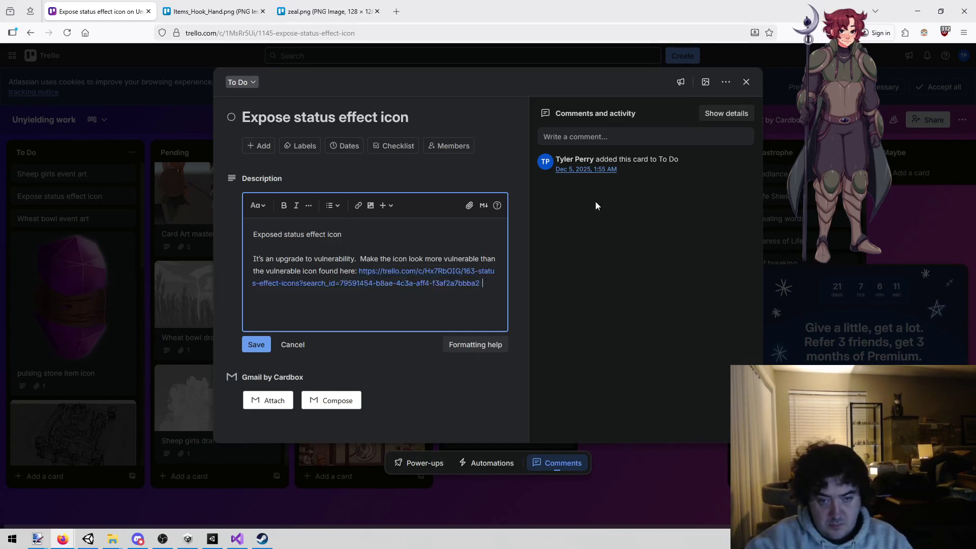
{"action": "left_click", "coordinate": [256, 344]}
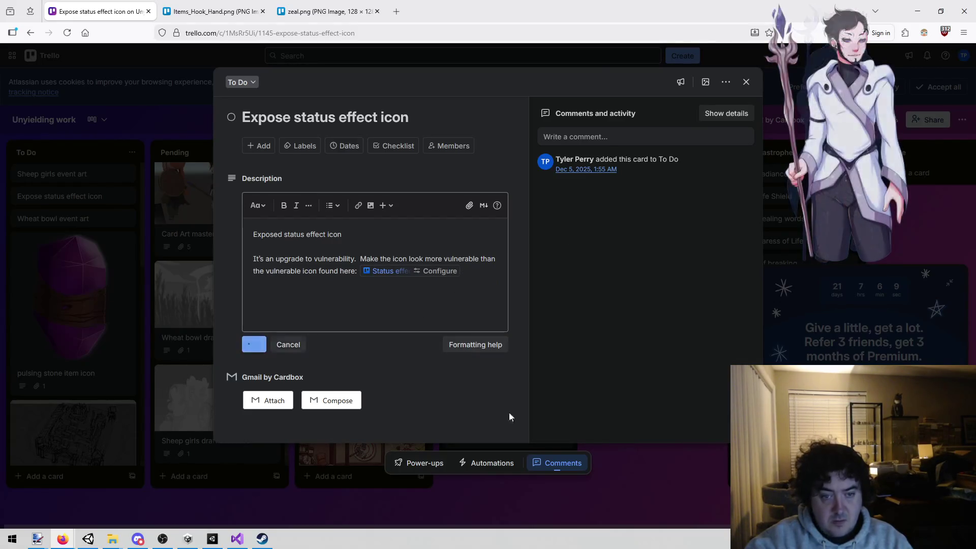
{"action": "left_click", "coordinate": [661, 493]}
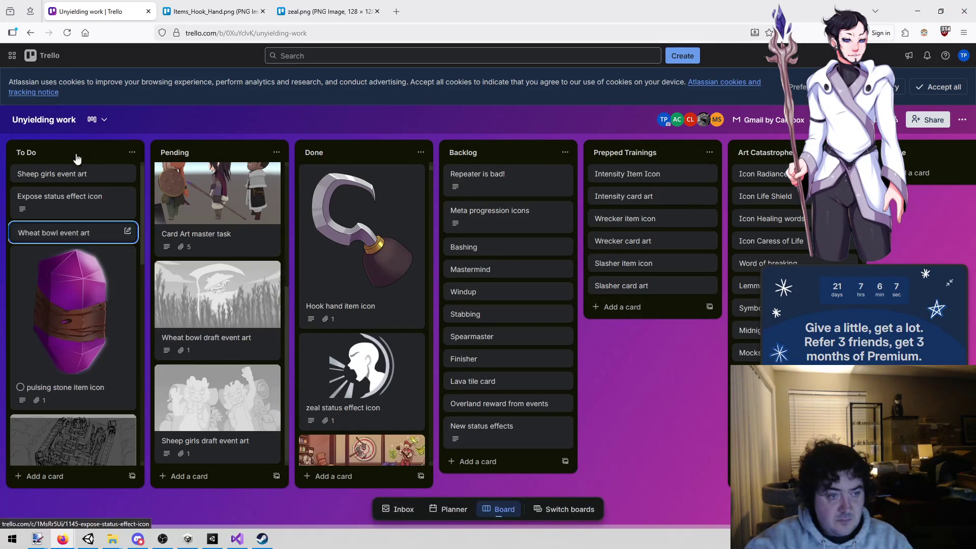
Find the Expose item icon card on the Trello board.
{"action": "scroll", "coordinate": [71, 203], "scroll_direction": "down", "scroll_amount": 10}
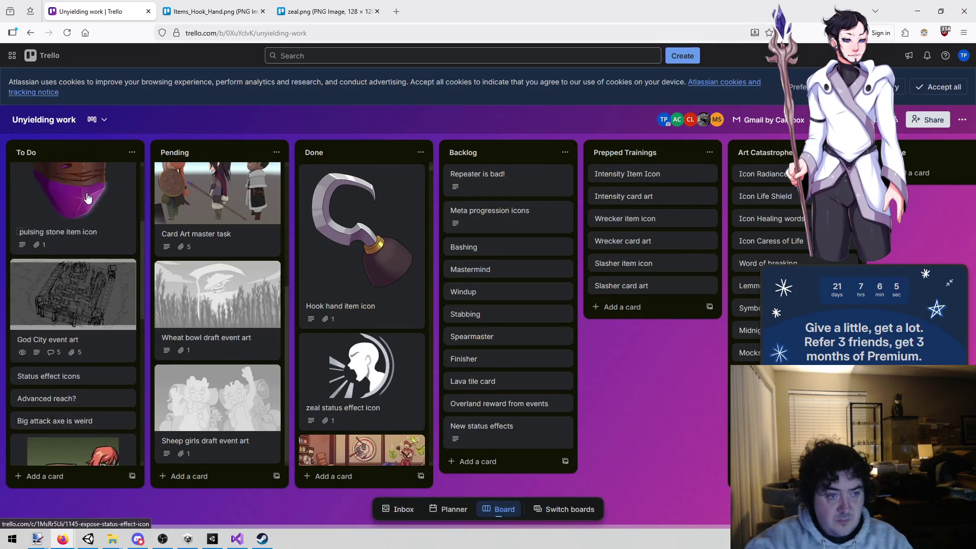
{"action": "scroll", "coordinate": [74, 336], "scroll_direction": "up", "scroll_amount": 5}
{"action": "scroll", "coordinate": [77, 311], "scroll_direction": "down", "scroll_amount": 4}
{"action": "scroll", "coordinate": [77, 311], "scroll_direction": "up", "scroll_amount": 4}
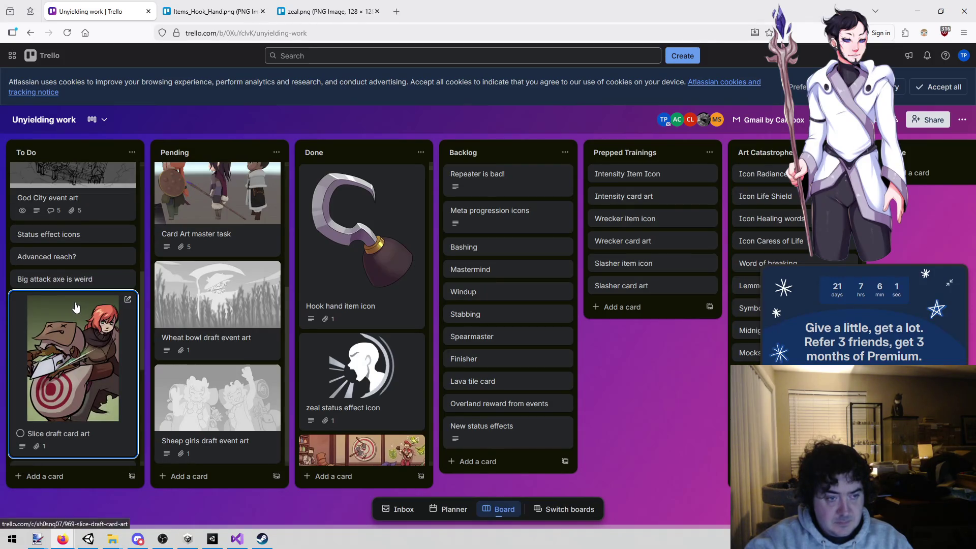
{"action": "scroll", "coordinate": [76, 307], "scroll_direction": "up", "scroll_amount": 3}
{"action": "scroll", "coordinate": [76, 307], "scroll_direction": "down", "scroll_amount": 5}
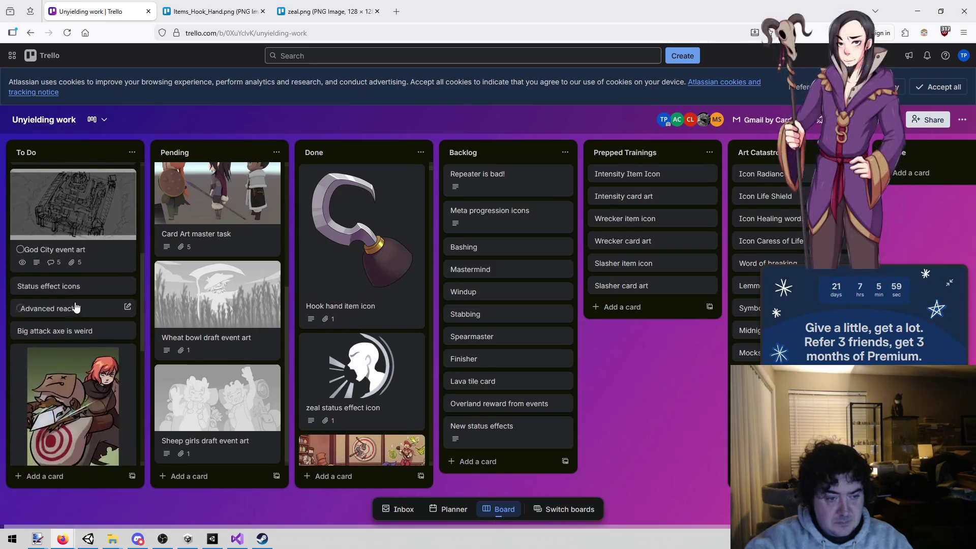
{"action": "scroll", "coordinate": [75, 307], "scroll_direction": "down", "scroll_amount": 2}
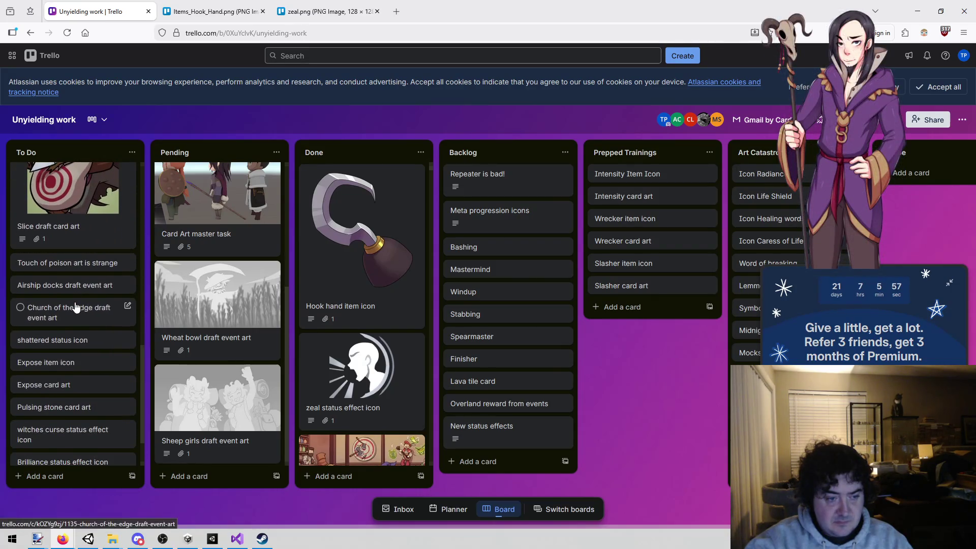
{"action": "scroll", "coordinate": [75, 307], "scroll_direction": "down", "scroll_amount": 2}
{"action": "left_click", "coordinate": [71, 311]}
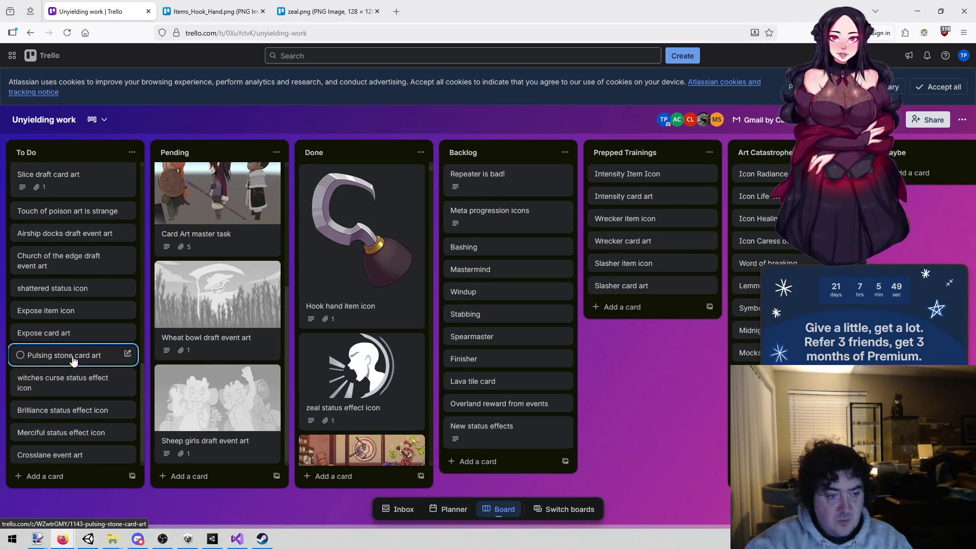
{"action": "scroll", "coordinate": [73, 360], "scroll_direction": "up", "scroll_amount": 10}
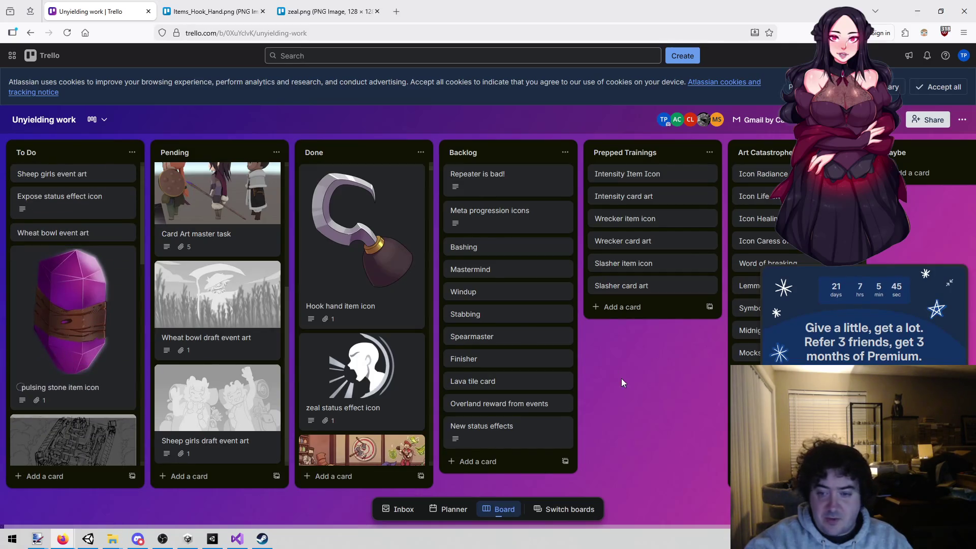
Close the Trello board tab, save the hook hand image to disk, and close its tab.
{"action": "middle_click", "coordinate": [81, 13]}
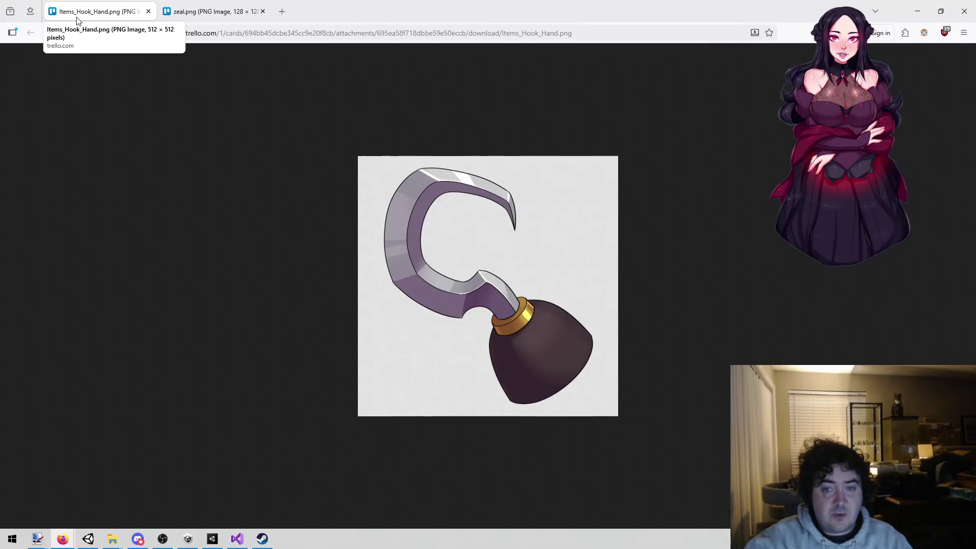
{"action": "key", "text": "ctrl+Tab"}
{"action": "left_click", "coordinate": [106, 9]}
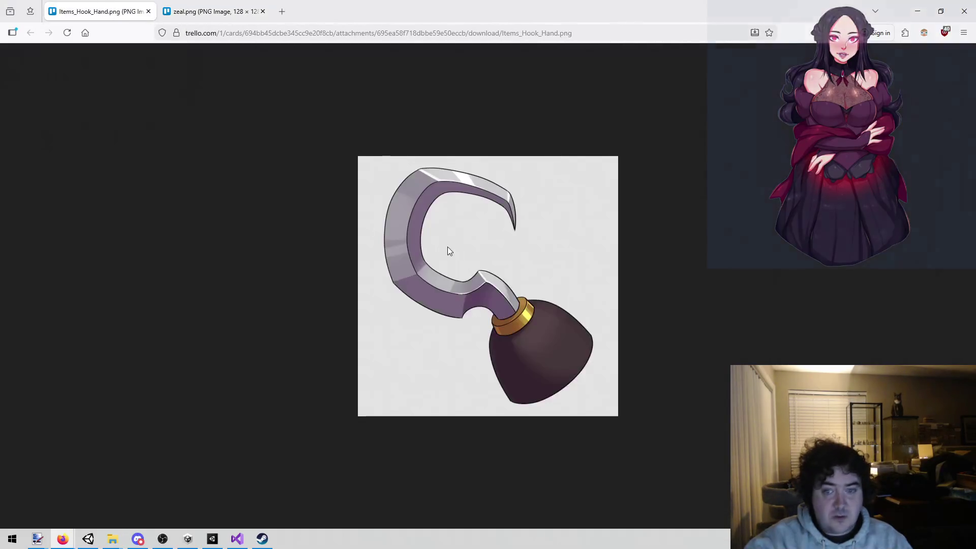
{"action": "right_click", "coordinate": [471, 250]}
{"action": "left_click", "coordinate": [479, 258]}
{"action": "left_click", "coordinate": [394, 257]}
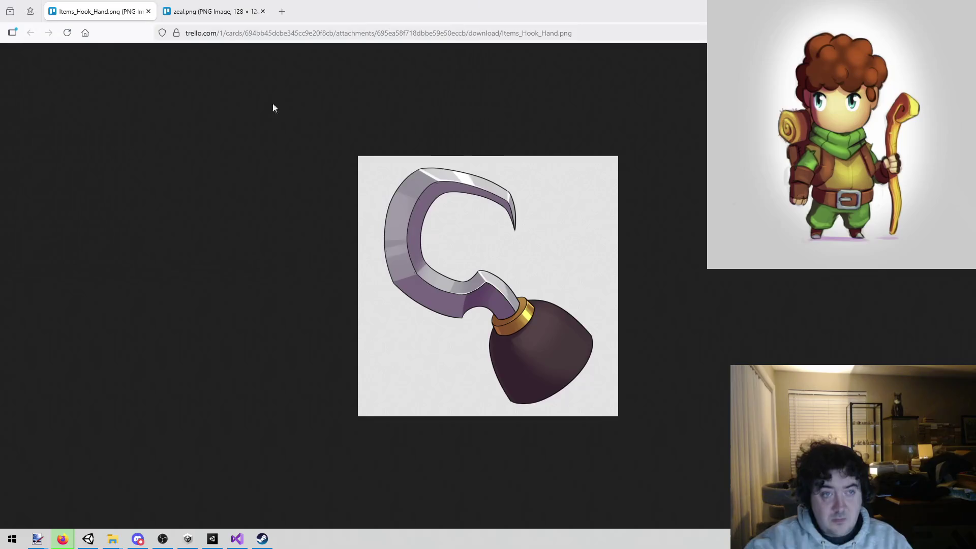
{"action": "key", "text": "ctrl+w"}
Save the zeal image to disk and return to Unity.
{"action": "right_click", "coordinate": [475, 283]}
{"action": "left_click", "coordinate": [481, 293]}
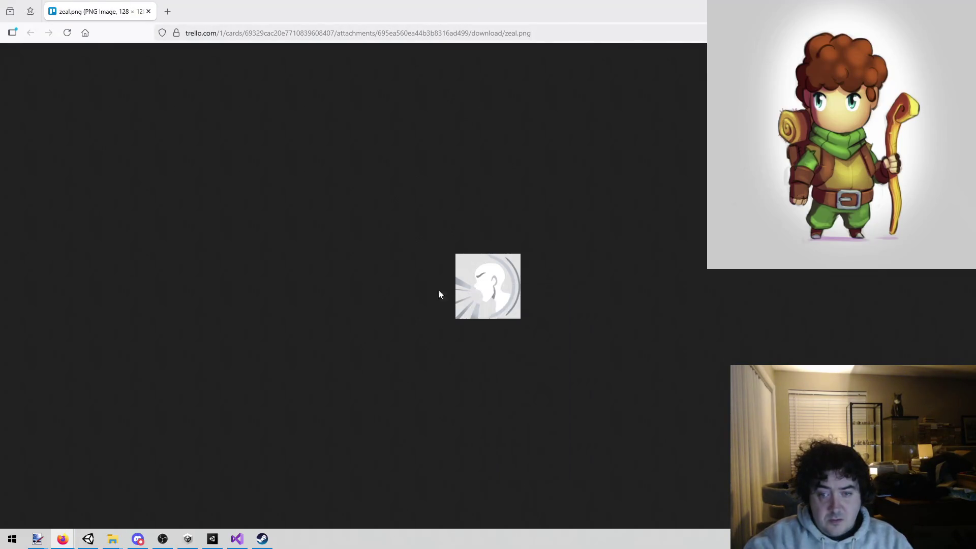
{"action": "left_click", "coordinate": [401, 257]}
{"action": "key", "text": "alt+Tab"}
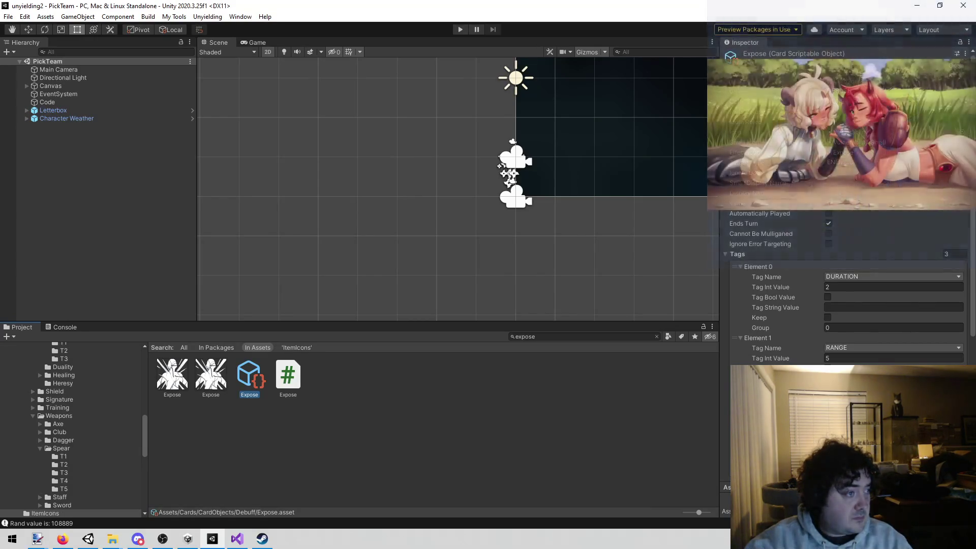
Select the Expose status effect icon in the Project panel.
{"action": "left_click", "coordinate": [256, 479]}
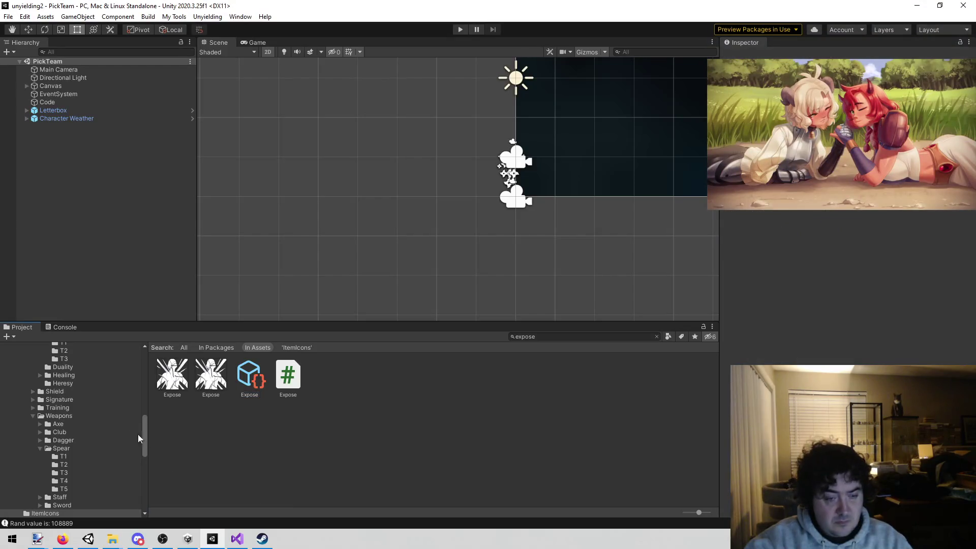
{"action": "scroll", "coordinate": [98, 442], "scroll_direction": "up", "scroll_amount": 3}
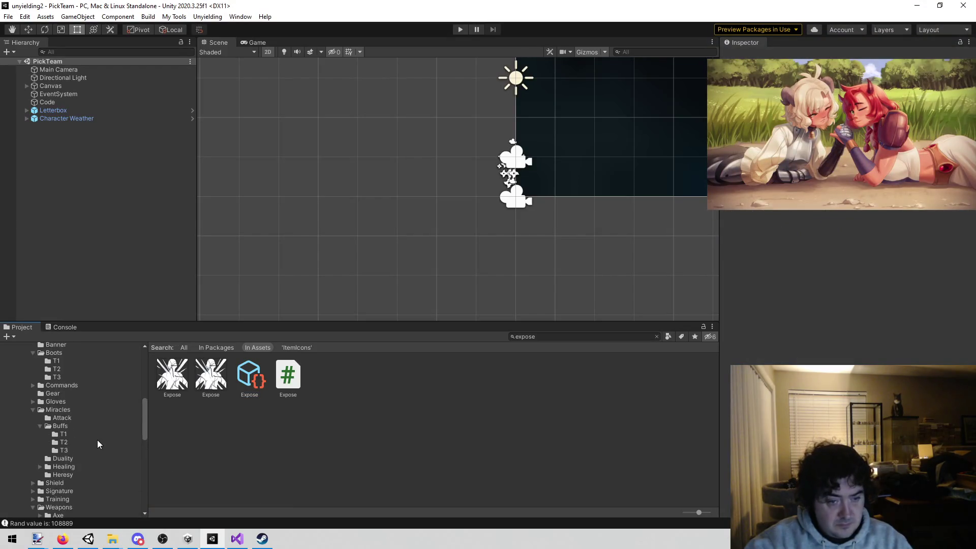
{"action": "left_click", "coordinate": [172, 379]}
Clear the 'expose' search to list the whole StatusEffects folder, then show it in Explorer.
{"action": "left_click", "coordinate": [561, 335]}
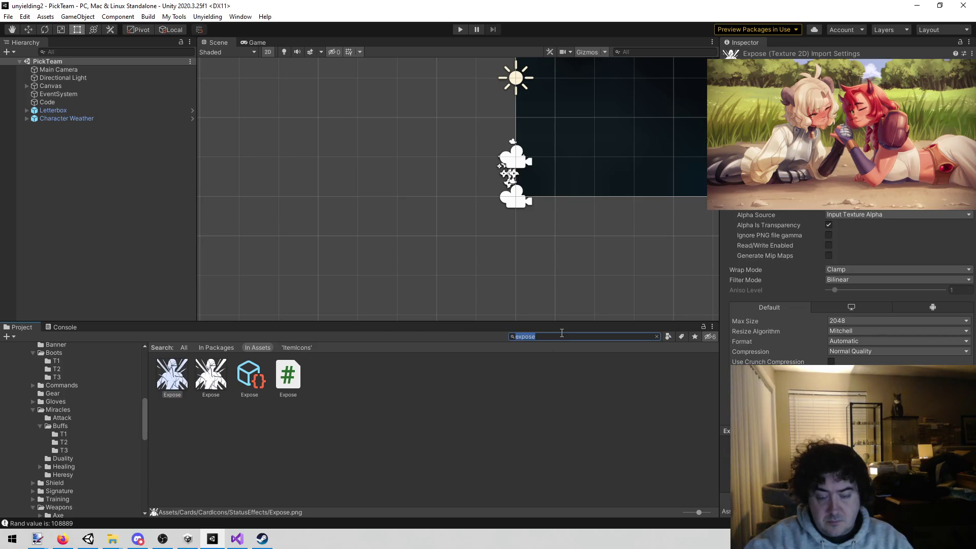
{"action": "key", "text": "BackSpace"}
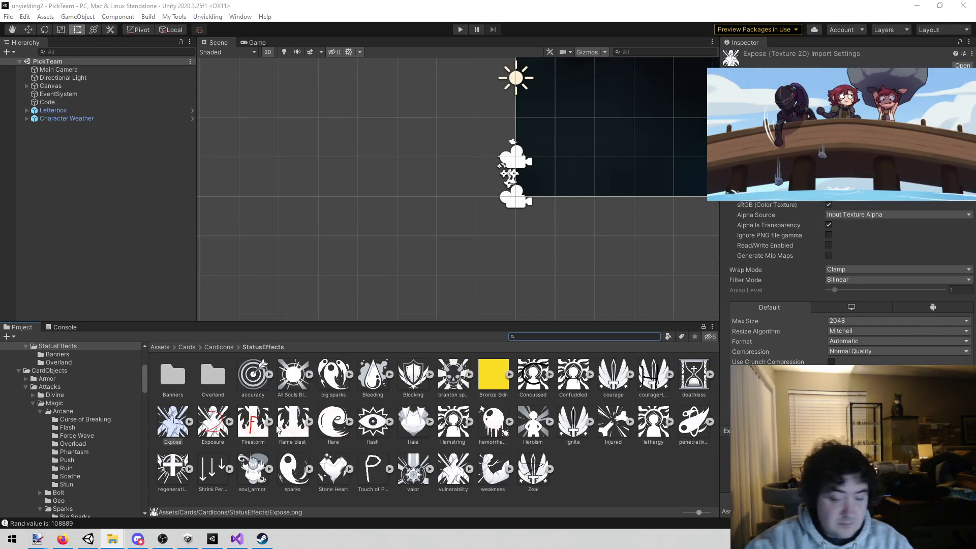
{"action": "right_click", "coordinate": [590, 483]}
{"action": "left_click", "coordinate": [653, 233]}
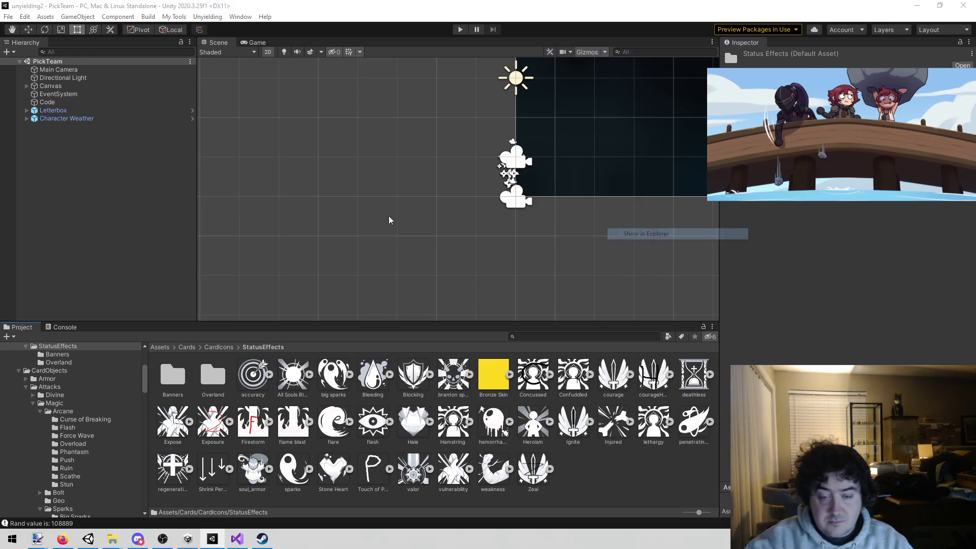
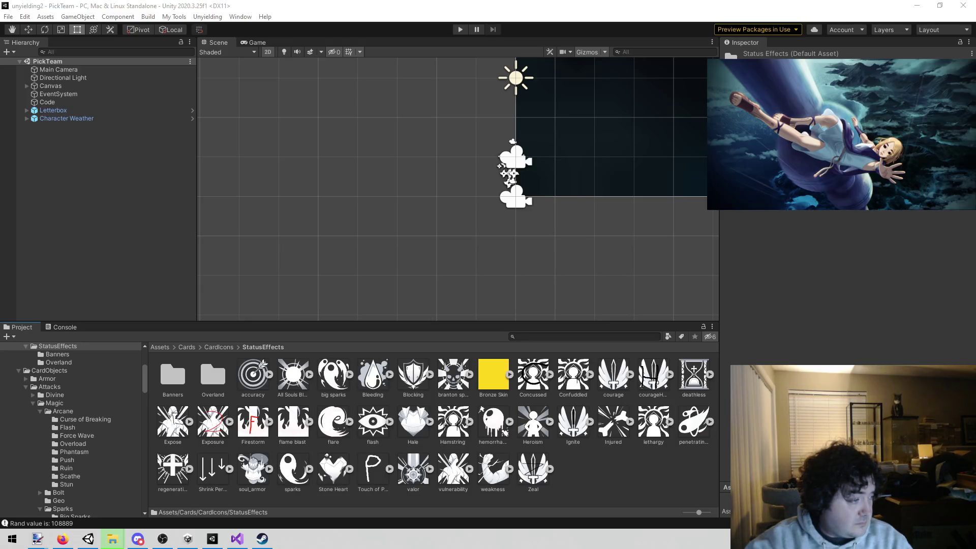
Clear the asset selection, glance at CardIcons, then collapse the Cards folder.
{"action": "left_click", "coordinate": [610, 460]}
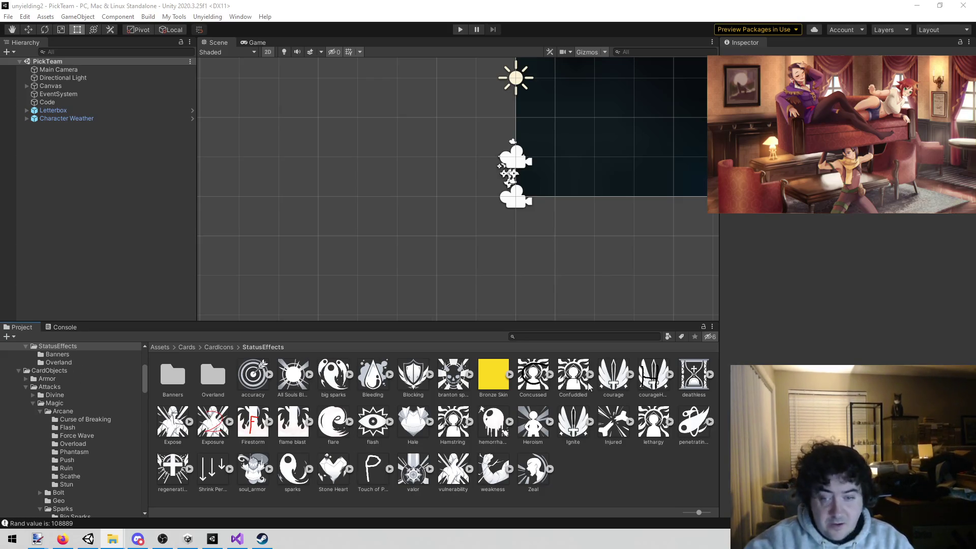
{"action": "scroll", "coordinate": [80, 441], "scroll_direction": "up", "scroll_amount": 5}
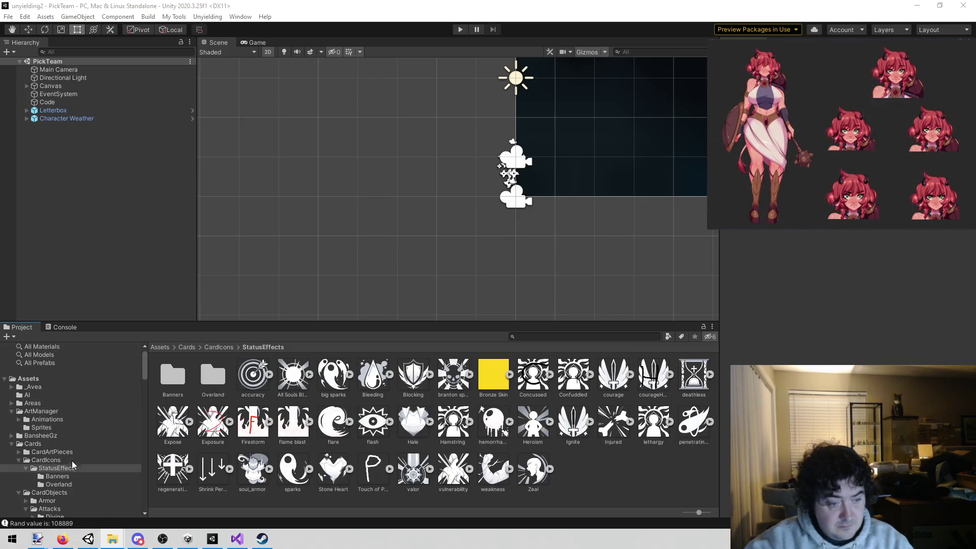
{"action": "left_click", "coordinate": [72, 461]}
{"action": "scroll", "coordinate": [69, 466], "scroll_direction": "down", "scroll_amount": 4}
{"action": "scroll", "coordinate": [45, 442], "scroll_direction": "up", "scroll_amount": 5}
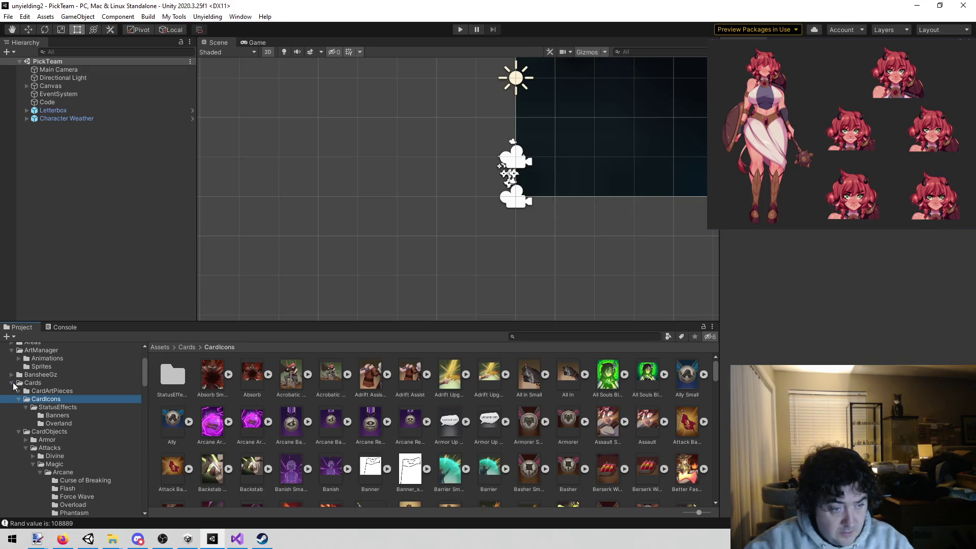
{"action": "left_click", "coordinate": [13, 383]}
Browse through ItemDefinitions and Items to open the ItemIcons folder.
{"action": "scroll", "coordinate": [46, 438], "scroll_direction": "down", "scroll_amount": 2}
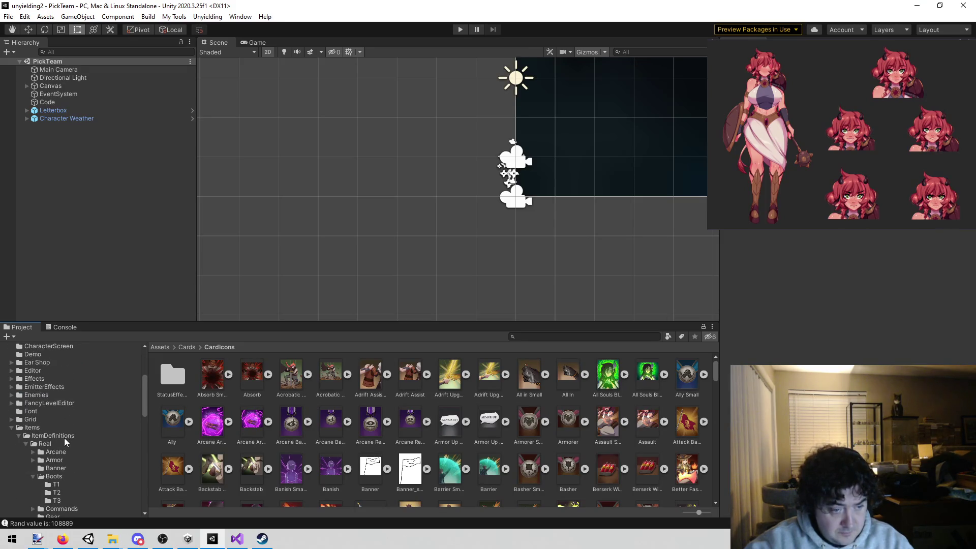
{"action": "left_click", "coordinate": [64, 435]}
{"action": "left_click", "coordinate": [179, 380]}
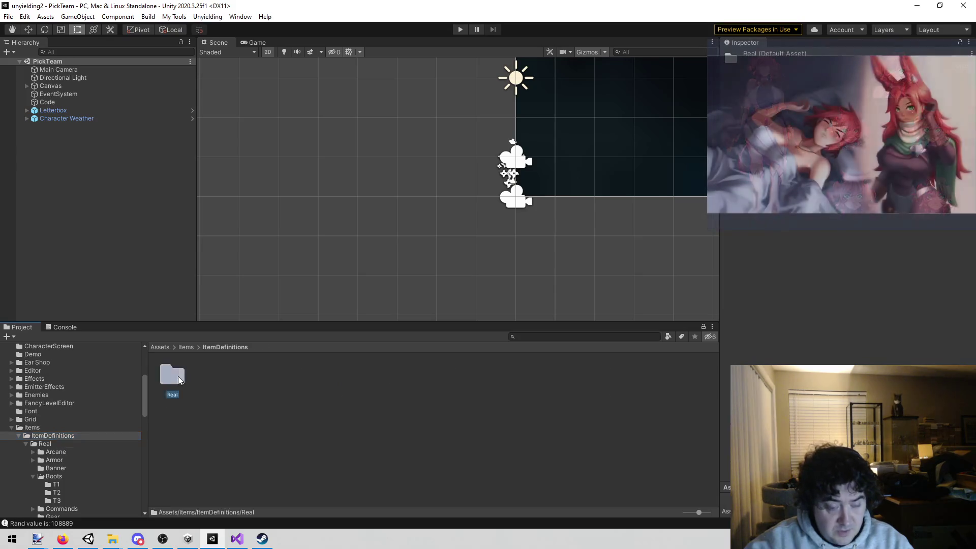
{"action": "double_click", "coordinate": [179, 381]}
{"action": "left_click", "coordinate": [50, 428]}
{"action": "double_click", "coordinate": [210, 376]}
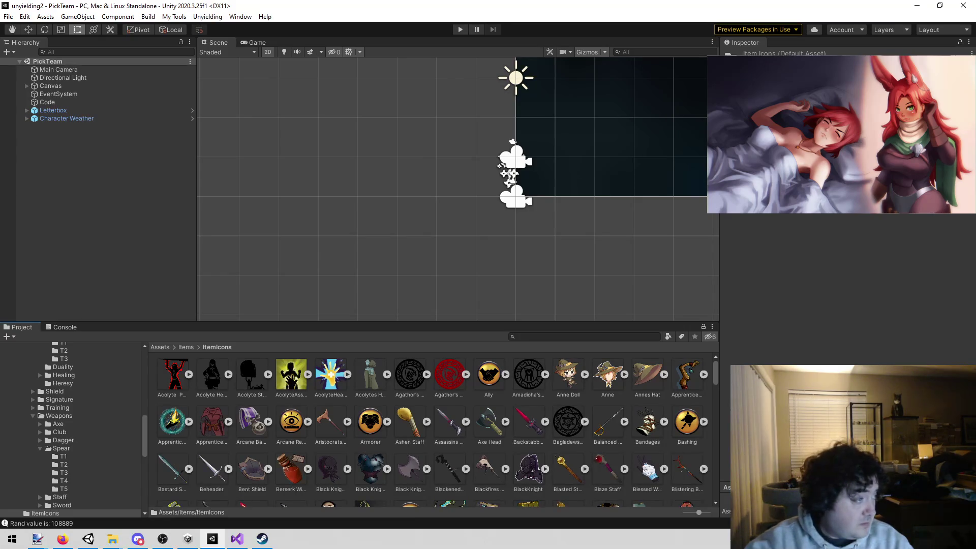
{"action": "left_click", "coordinate": [585, 337]}
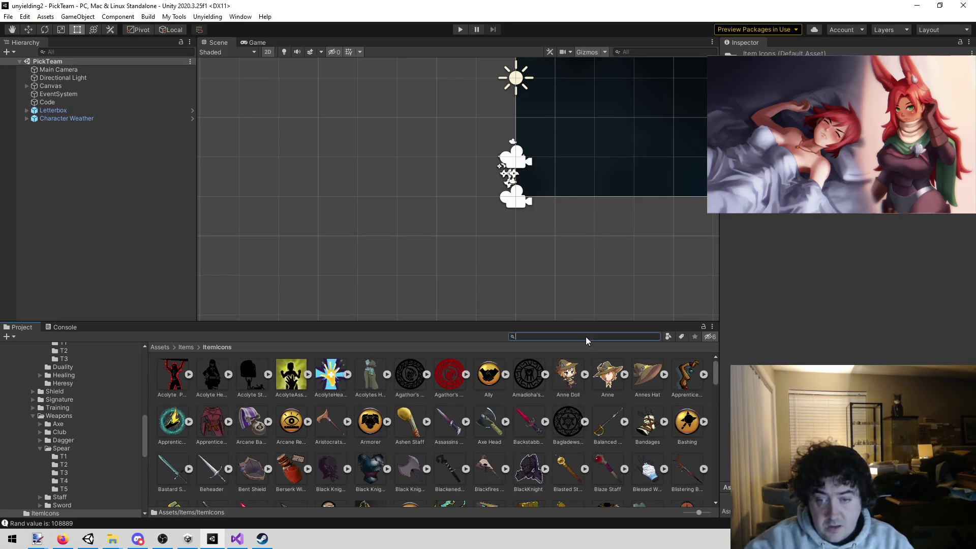
Search 'hook h' and set the Hook Hand texture type to Sprite (2D and UI).
{"action": "type", "text": "hook h"}
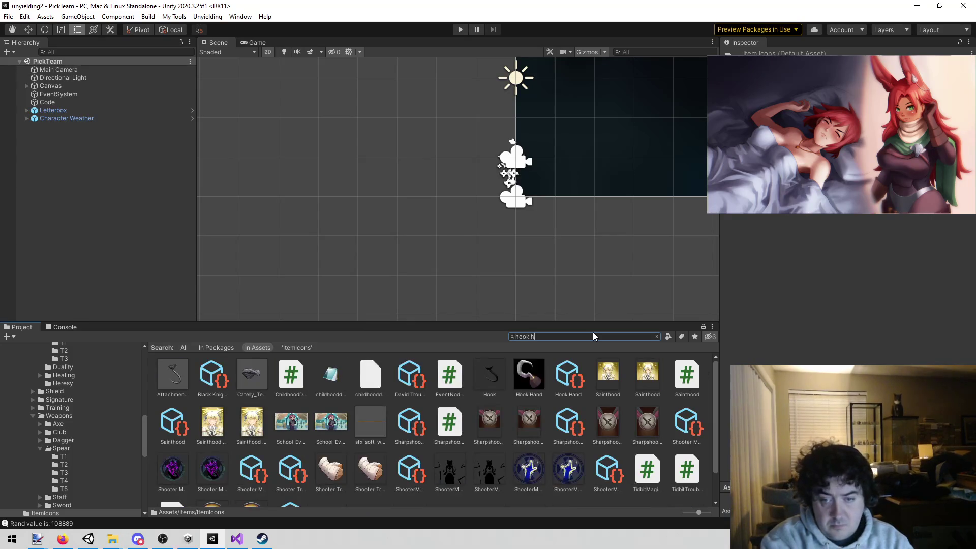
{"action": "left_click", "coordinate": [288, 376]}
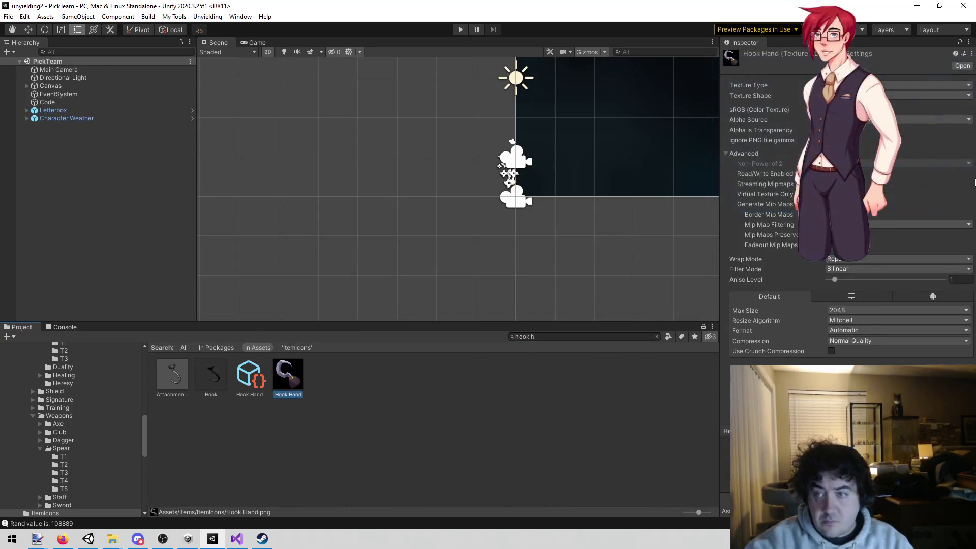
{"action": "left_click", "coordinate": [914, 85]}
{"action": "left_click", "coordinate": [910, 129]}
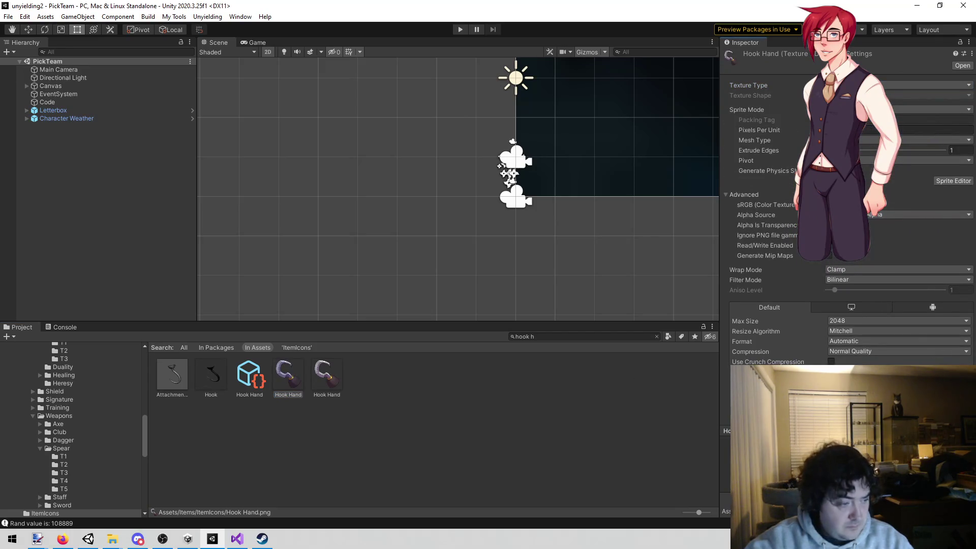
Inspect the Hook Hand item definition asset, then clear the selection.
{"action": "key", "text": "alt+Tab"}
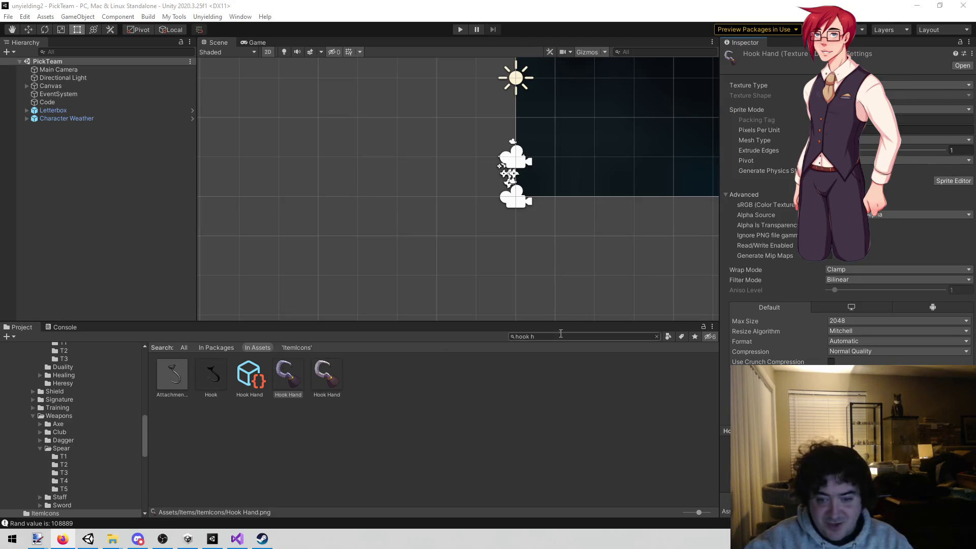
{"action": "left_click", "coordinate": [249, 375]}
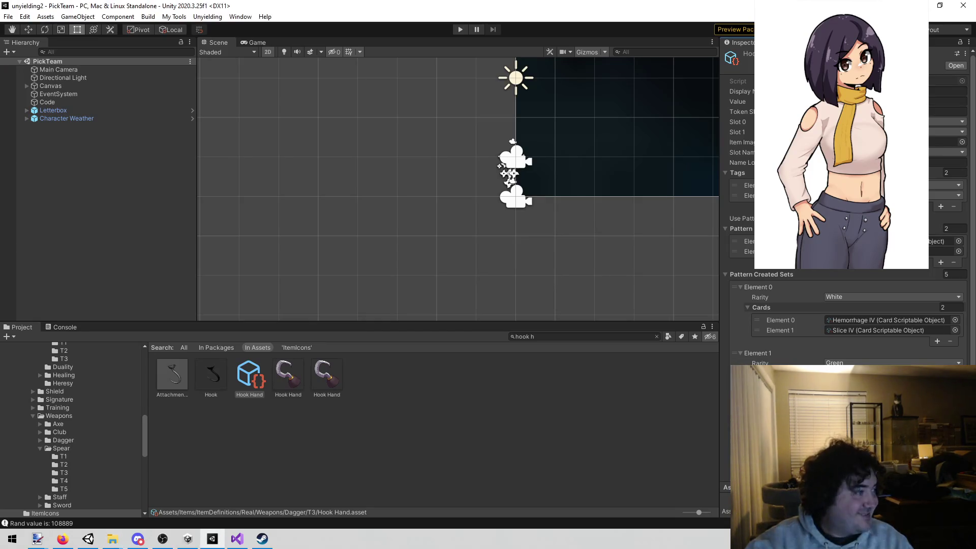
{"action": "left_click", "coordinate": [272, 409]}
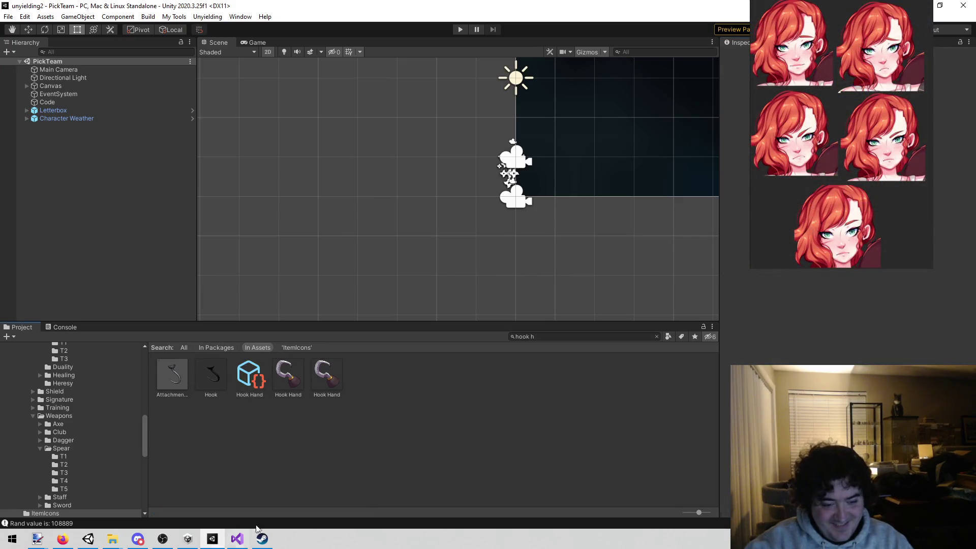
Bring Visual Studio forward and scroll to the Cleric Meeting GetIndex1 method.
{"action": "mouse_move", "coordinate": [242, 544]}
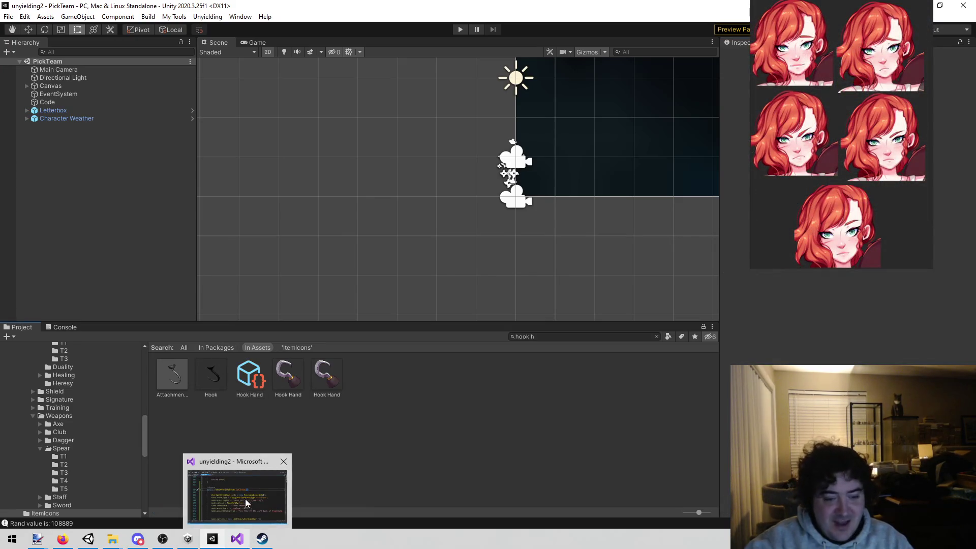
{"action": "left_click", "coordinate": [245, 499]}
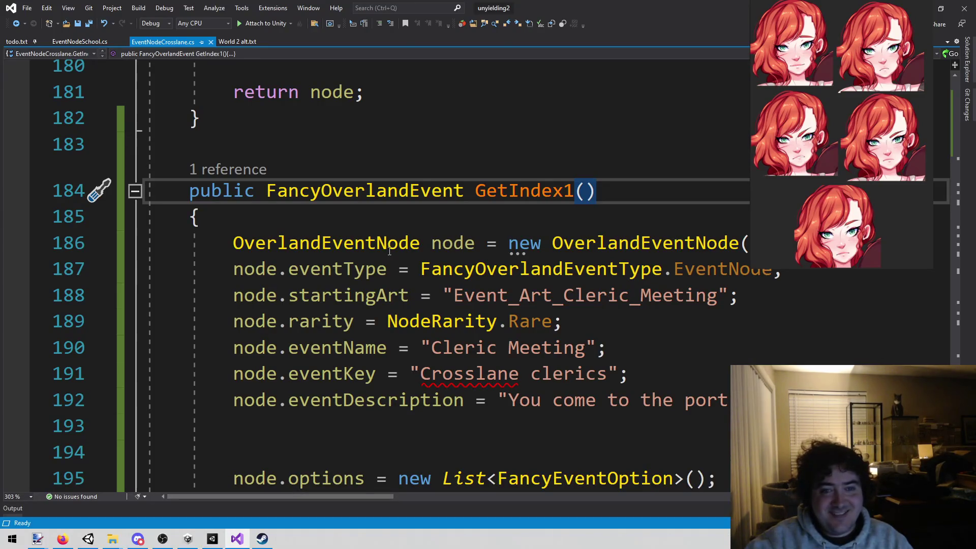
{"action": "scroll", "coordinate": [356, 244], "scroll_direction": "up", "scroll_amount": 2}
{"action": "scroll", "coordinate": [390, 251], "scroll_direction": "down", "scroll_amount": 6}
{"action": "scroll", "coordinate": [390, 250], "scroll_direction": "up", "scroll_amount": 3}
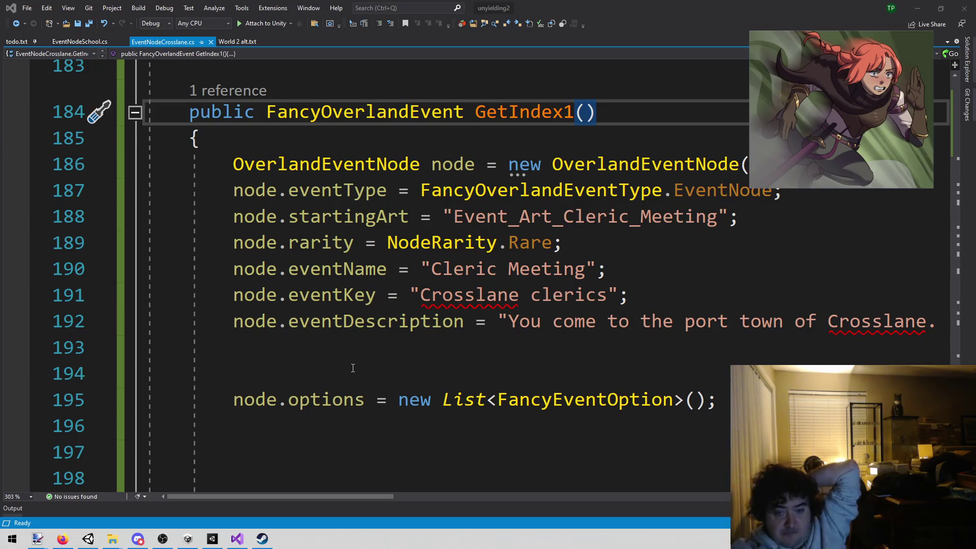
{"action": "scroll", "coordinate": [350, 230], "scroll_direction": "down", "scroll_amount": 3}
Delete the extra blank lines before the return node, leaving one after the description.
{"action": "left_click", "coordinate": [338, 216]}
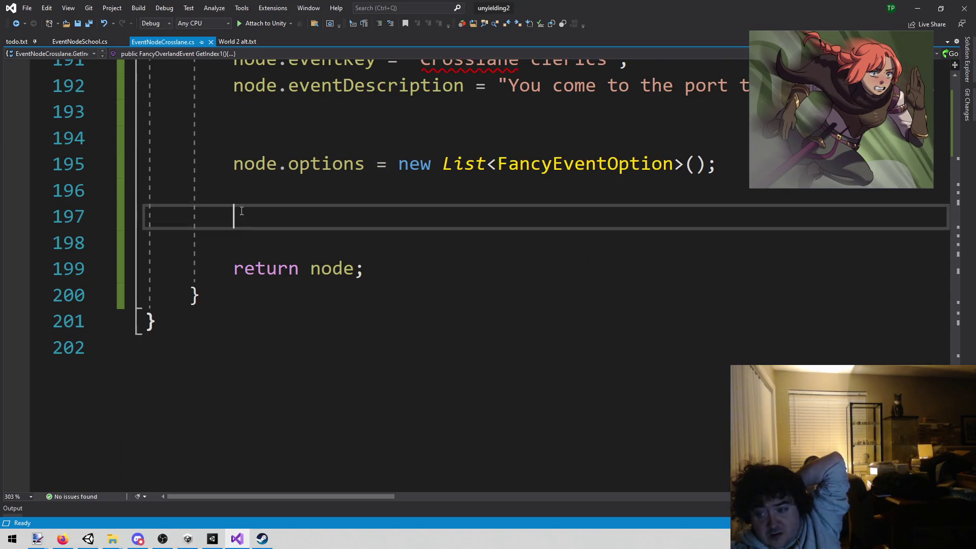
{"action": "left_click_drag", "start_coordinate": [337, 216], "coordinate": [123, 204]}
{"action": "key", "text": "BackSpace"}
{"action": "key", "text": "BackSpace"}
{"action": "key", "text": "Up"}
{"action": "key", "text": "BackSpace"}
{"action": "key", "text": "BackSpace"}
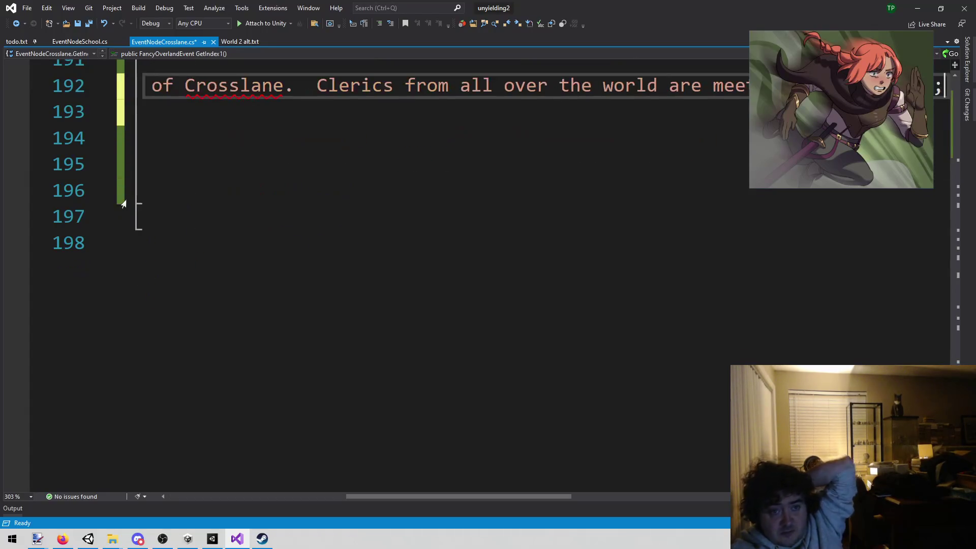
{"action": "key", "text": "Return"}
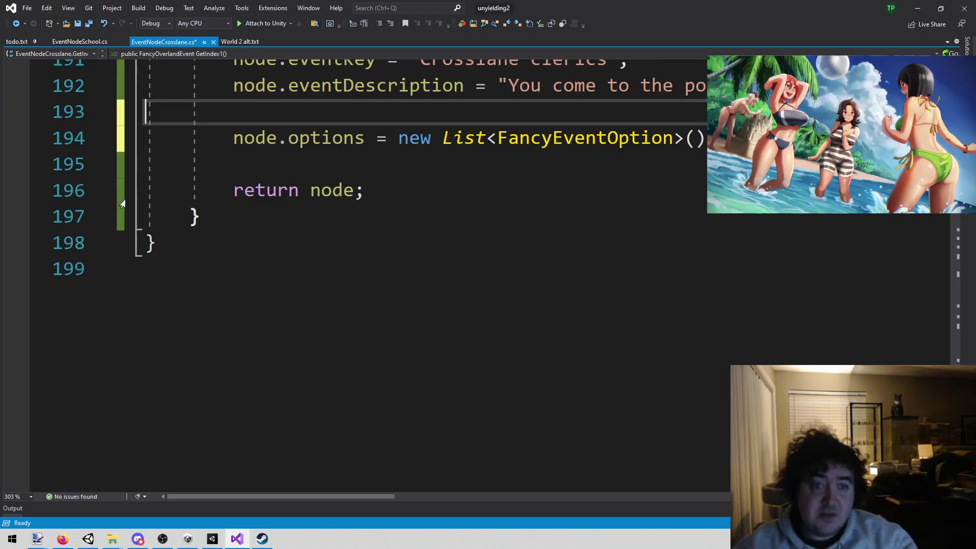